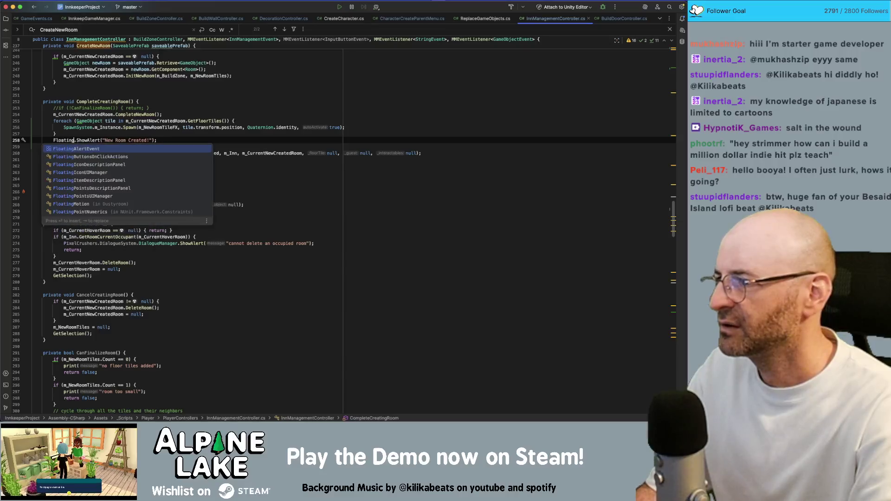
# Step: Change line 258's FloatingAlert.ShowAlert call to FloatingAlertEvent.Trigger, dropping the old message argument
pyautogui.press('Return')
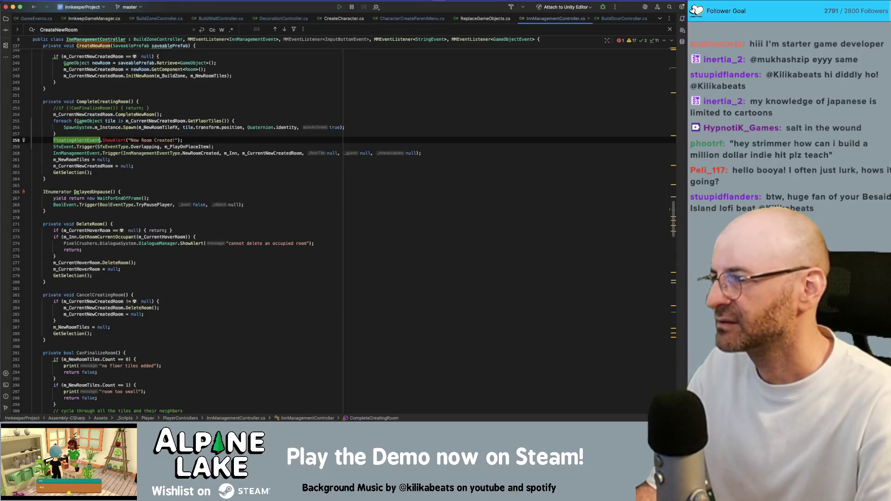
pyautogui.press('Right')
pyautogui.hotkey('alt', 'shift', 'Right')
pyautogui.write('Tri')
pyautogui.press('Return')
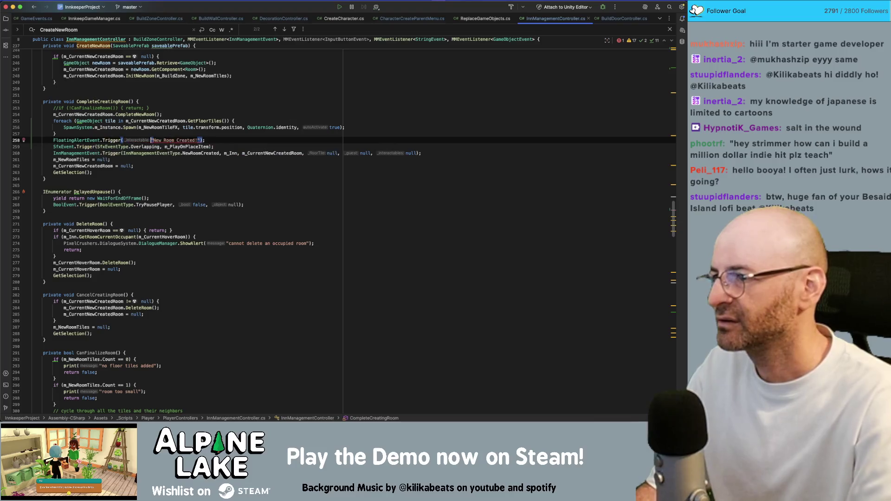
pyautogui.press('BackSpace')
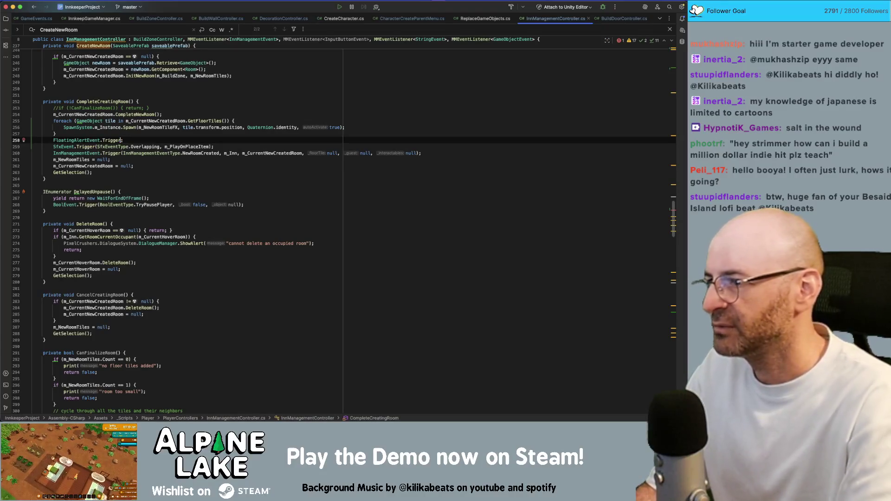
# Step: Enter null, null as the first Trigger arguments and begin an m_ member argument
pyautogui.hotkey('ctrl', 'space')
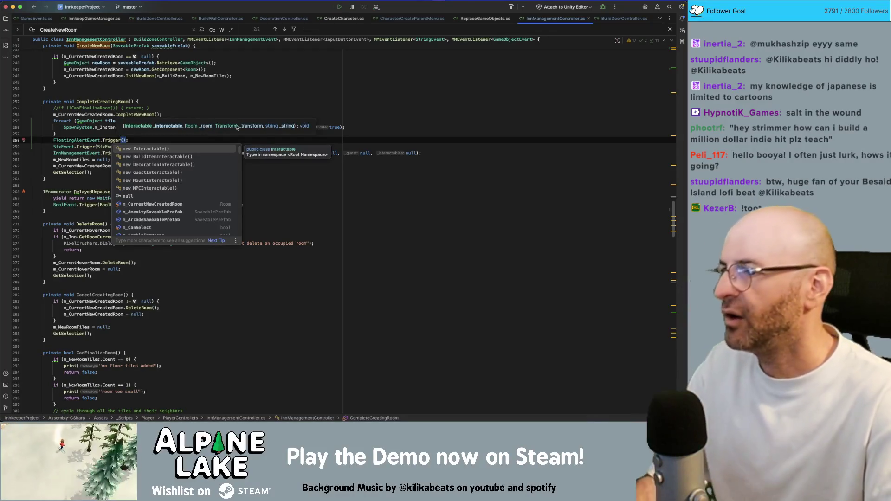
pyautogui.write('null, null,')
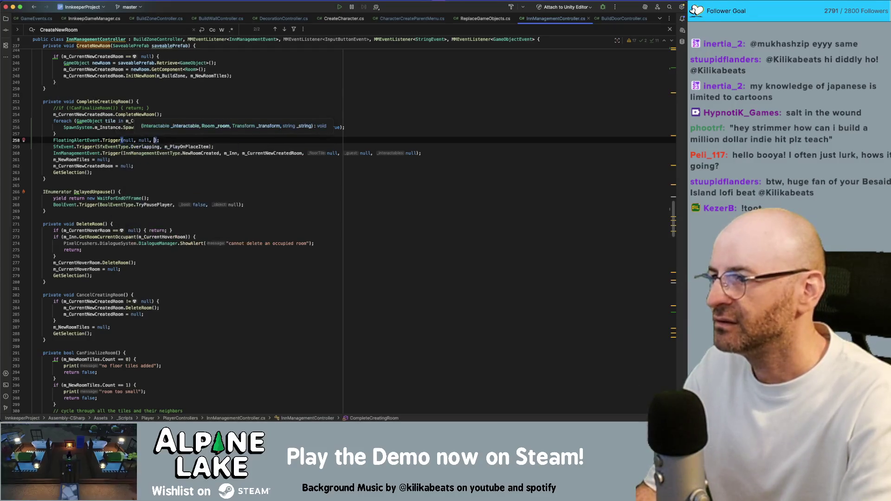
pyautogui.hotkey('ctrl', 'space')
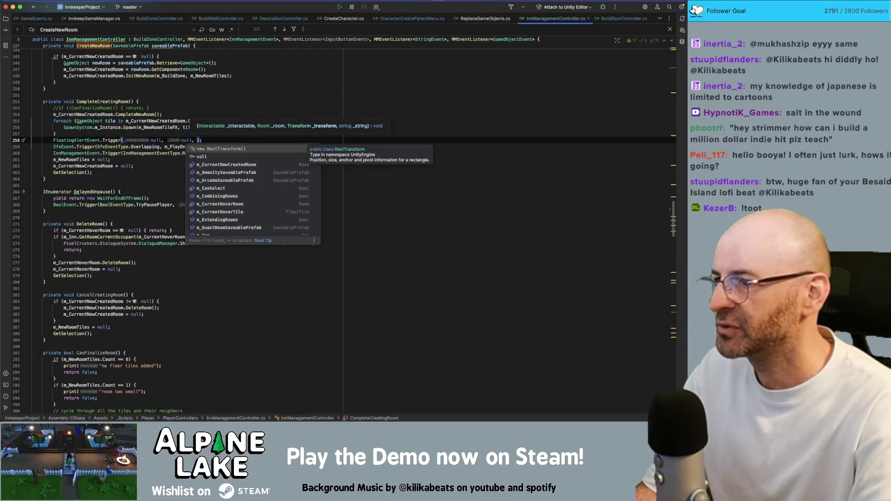
pyautogui.write('m_Pla')
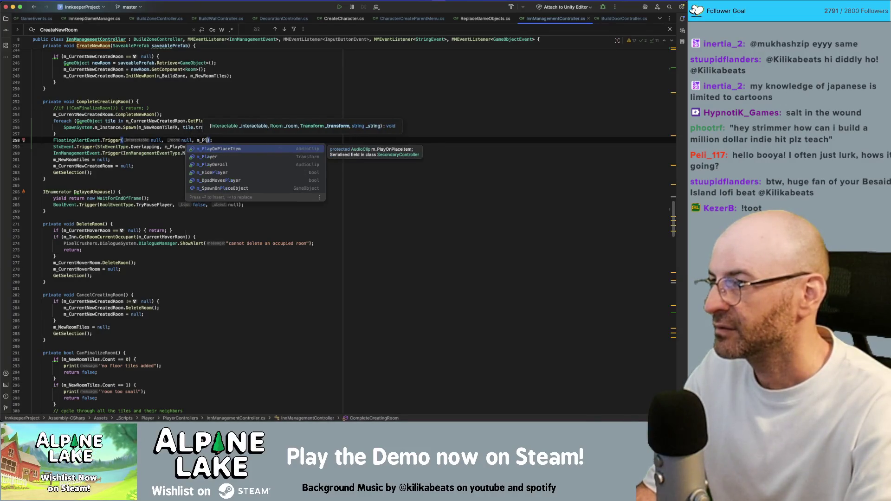
pyautogui.press('BackSpace')
pyautogui.press('BackSpace')
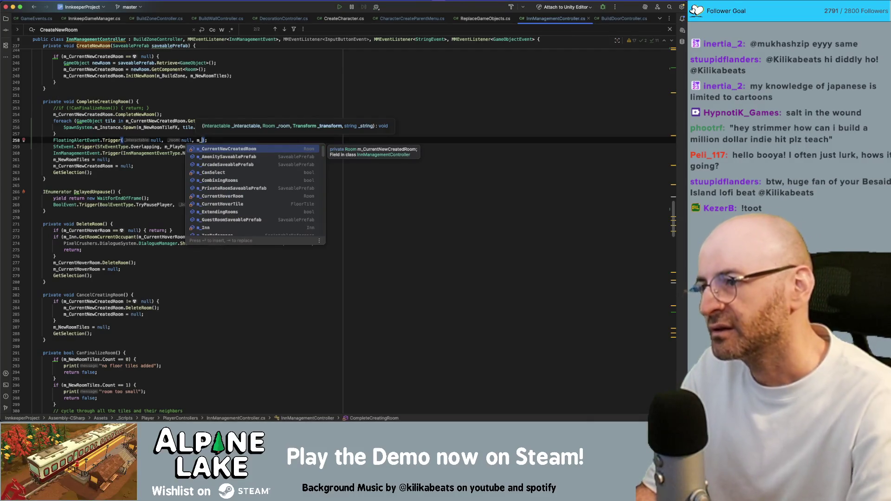
pyautogui.scroll(10, 209, 163)
# Step: Finish the Trigger arguments with m_FocusObject and "New Room Created!"
pyautogui.scroll(13, 210, 163)
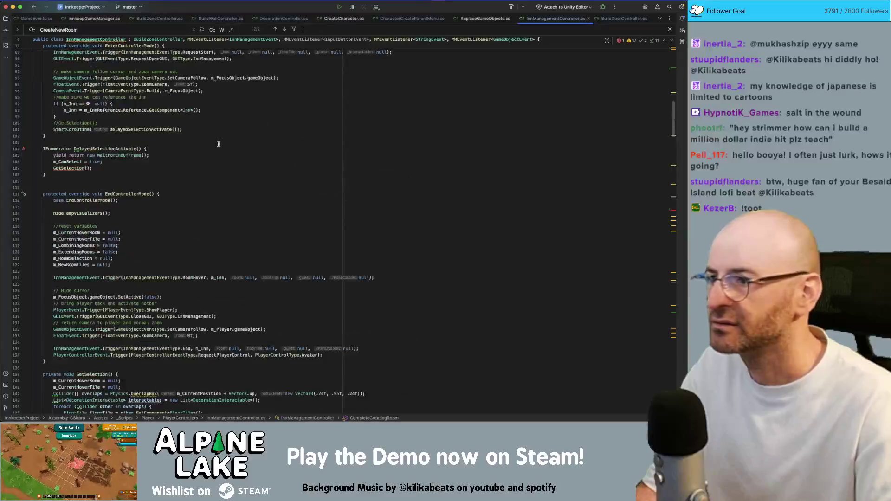
pyautogui.scroll(-18, 139, 139)
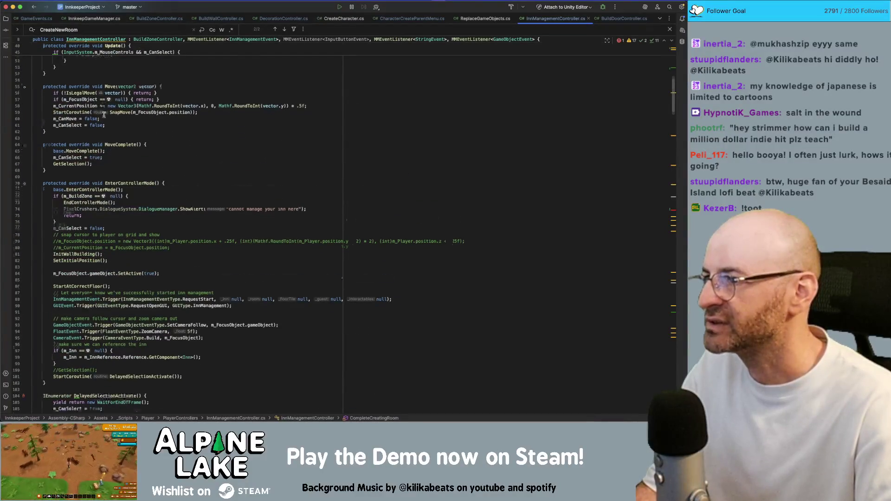
pyautogui.scroll(-3, 134, 148)
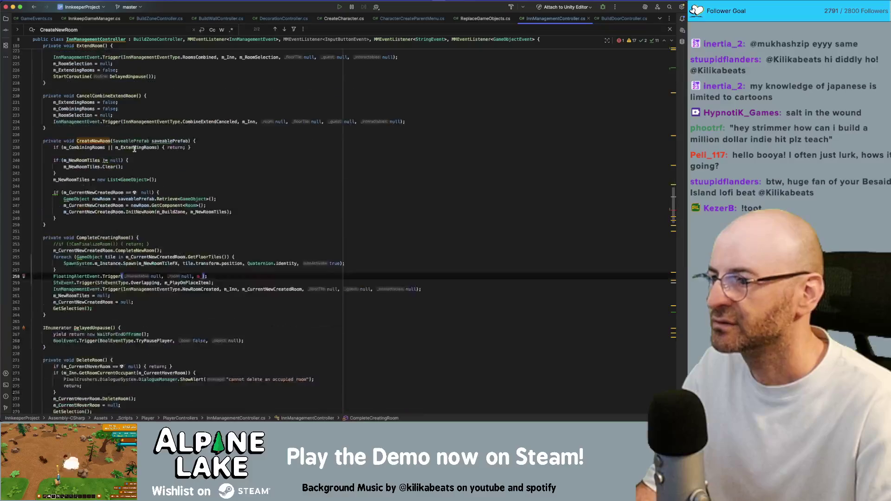
pyautogui.write('FocusObject, ')
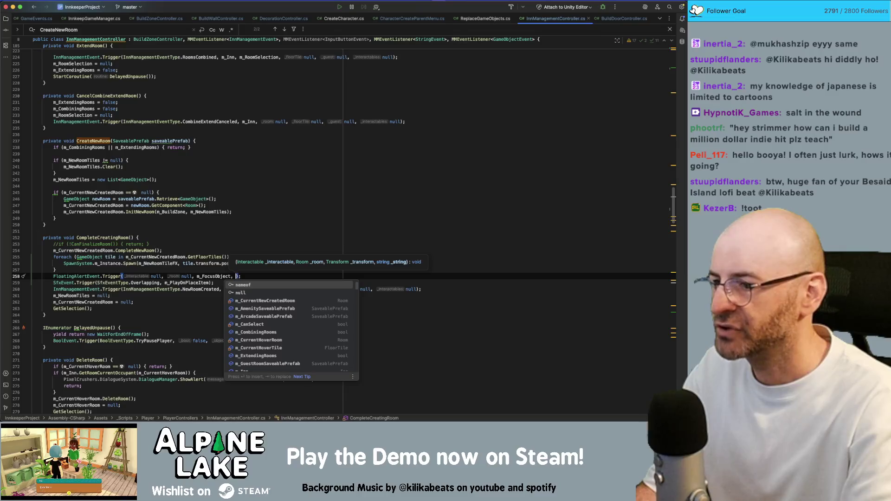
pyautogui.write('"New Roo')
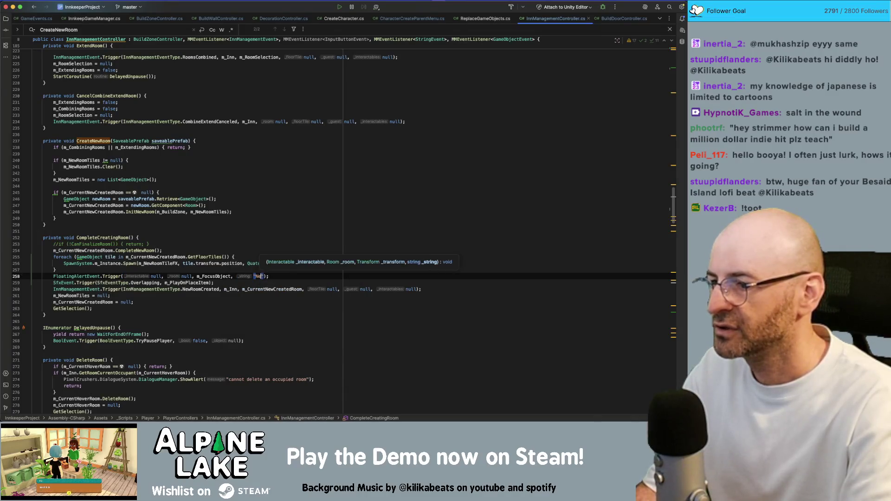
pyautogui.write('m Created!')
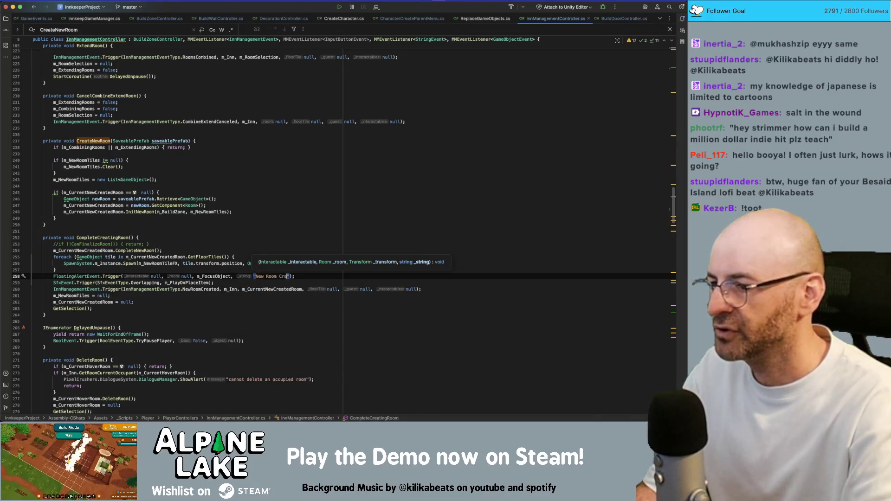
# Step: Add a //TODO: LOCALIZE THIS! comment above the alert call
pyautogui.press('Up')
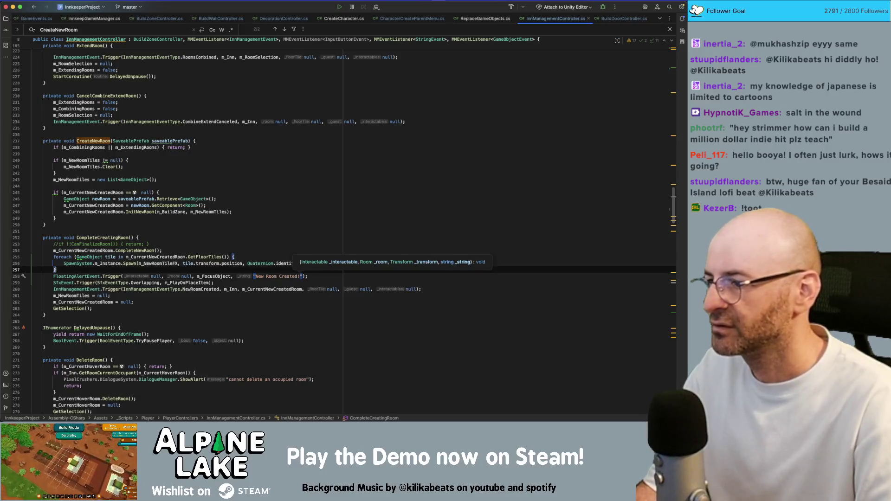
pyautogui.press('Return')
pyautogui.write('//TODo:')
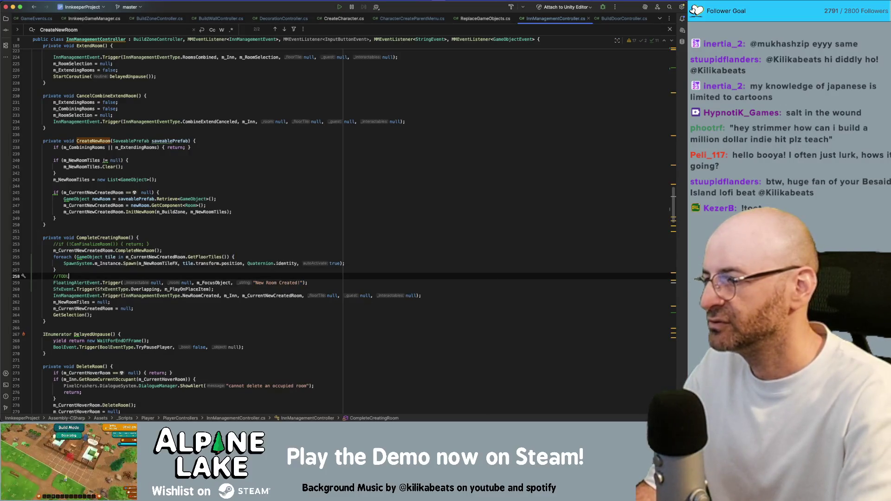
pyautogui.press('BackSpace')
pyautogui.press('BackSpace')
pyautogui.write('O')
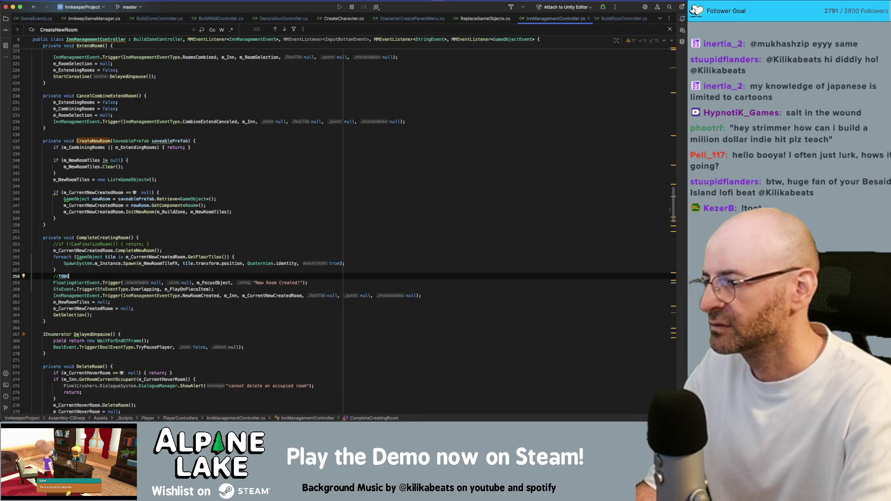
pyautogui.write('HIS!')
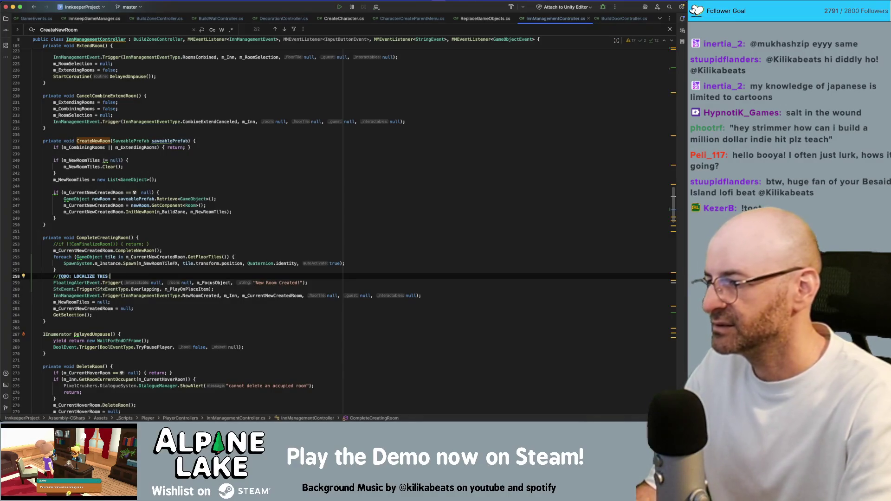
pyautogui.click(55, 173)
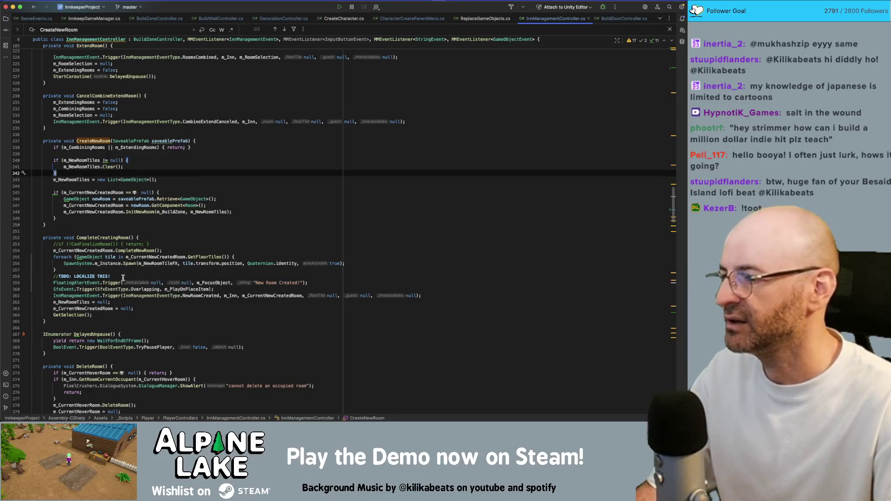
# Step: Review the alert message wording and switch to the Unity Editor
pyautogui.doubleClick(287, 283)
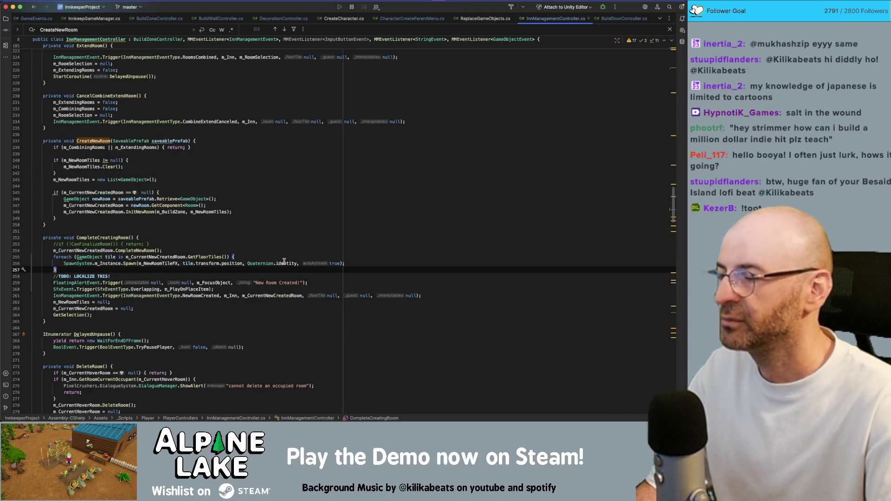
pyautogui.click(259, 250)
pyautogui.press('super+Tab')
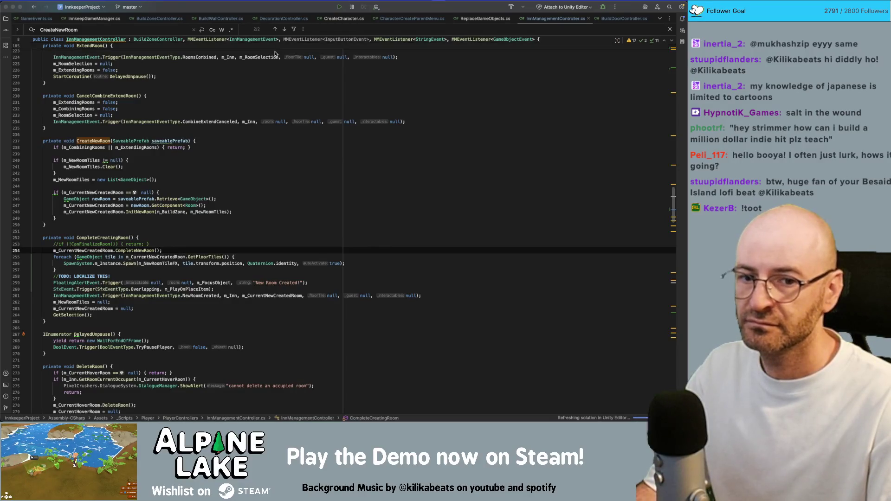
pyautogui.press('super+Tab')
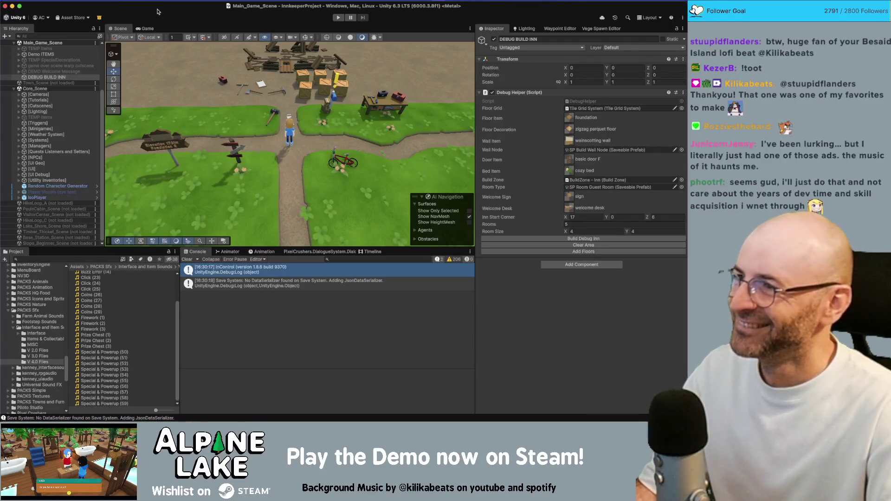
# Step: Orbit the Scene view slightly once Unity finishes compiling the scripts
pyautogui.moveTo(282, 118); pyautogui.dragTo(276, 104)
# Step: Zoom the Scene view, start Play mode and focus the running Game view
pyautogui.scroll(5, 278, 109)
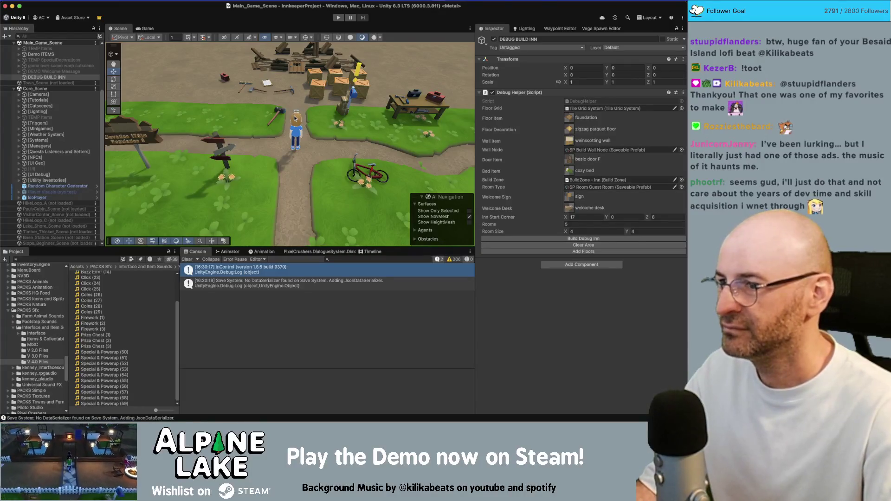
pyautogui.click(339, 18)
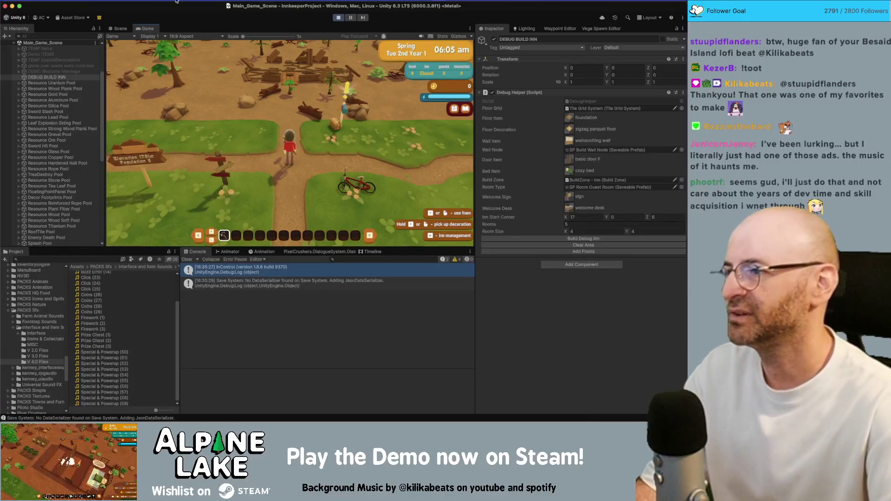
pyautogui.click(584, 239)
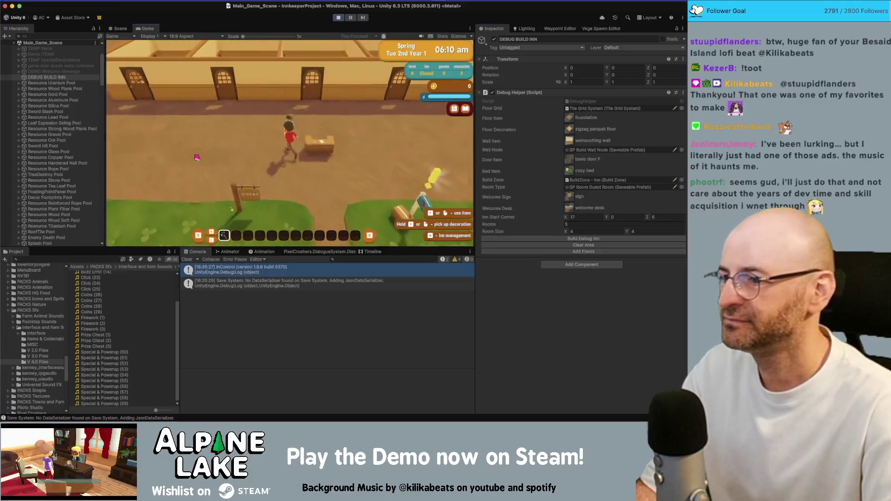
# Step: Enter inn management, dismiss the help message and turn the guest room into a Private Room
pyautogui.press('Tab')
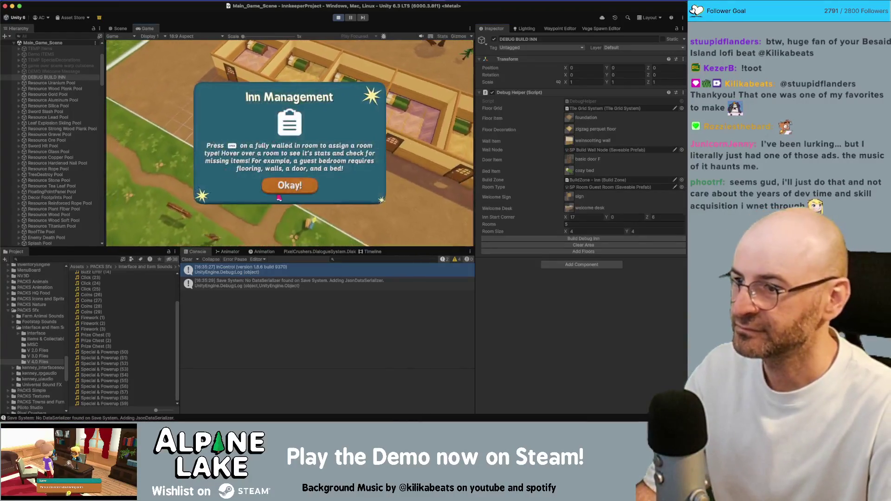
pyautogui.click(282, 181)
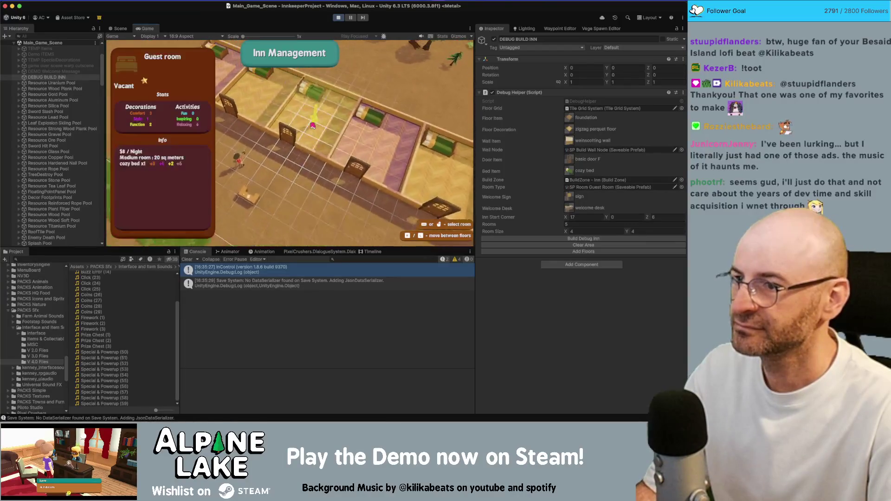
pyautogui.click(317, 198)
pyautogui.click(317, 198)
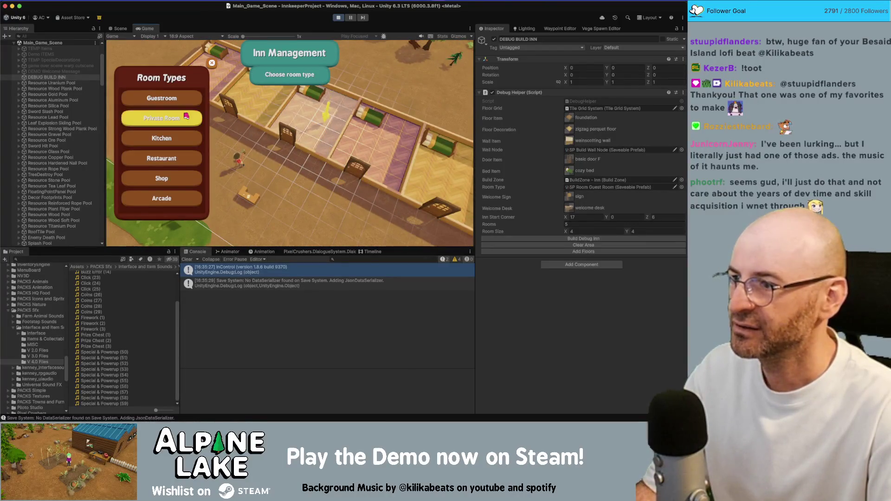
pyautogui.click(186, 117)
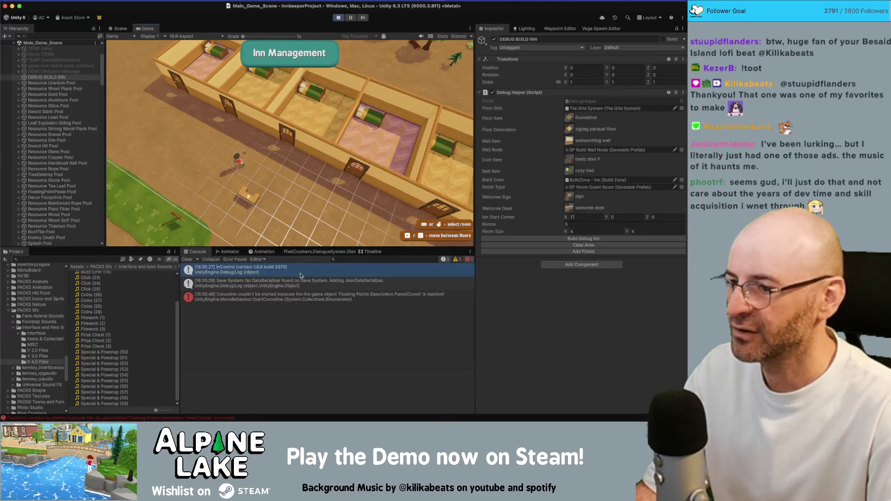
# Step: Pan across the inn and open the options for the new private room
pyautogui.press('s')
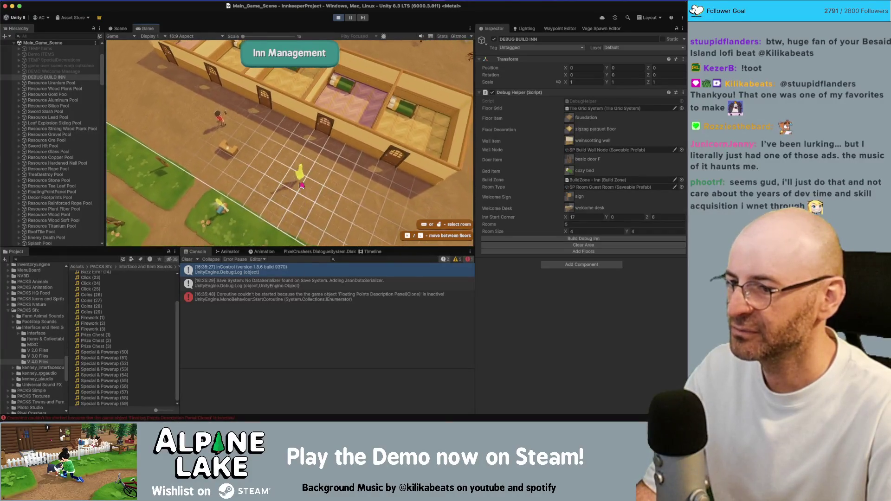
pyautogui.press('w')
pyautogui.click(297, 187)
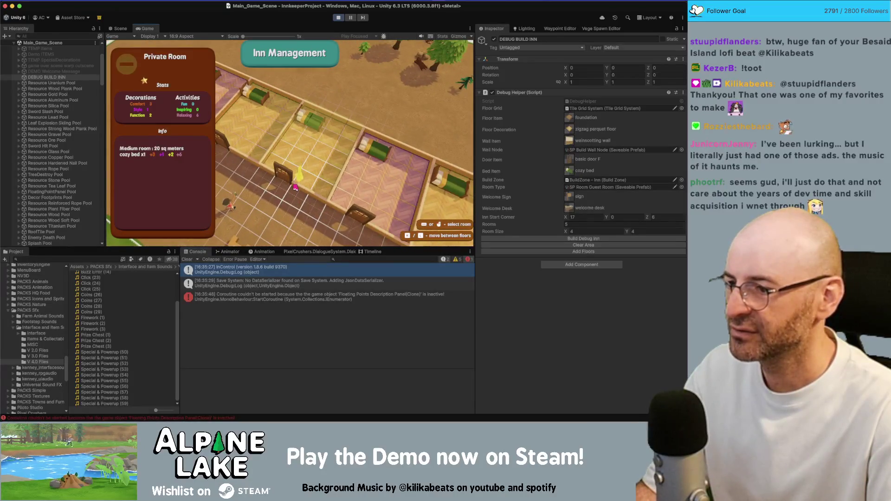
pyautogui.click(313, 174)
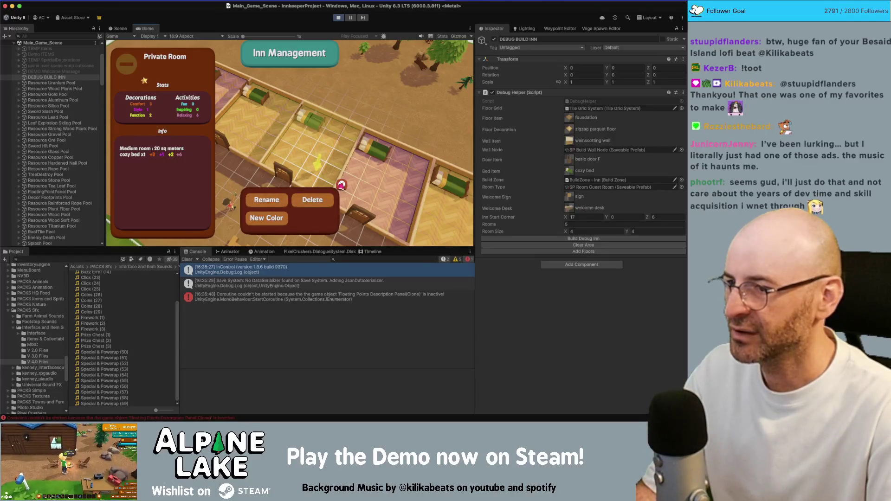
# Step: Exit inn management, stop Play mode and return to the code editor
pyautogui.press('Escape')
pyautogui.click(338, 17)
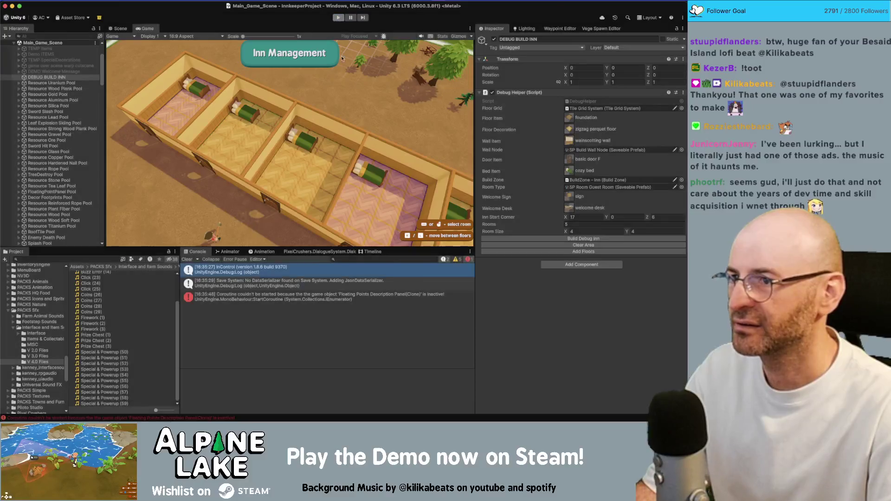
pyautogui.press('super+Tab')
pyautogui.press('super+Tab+Tab')
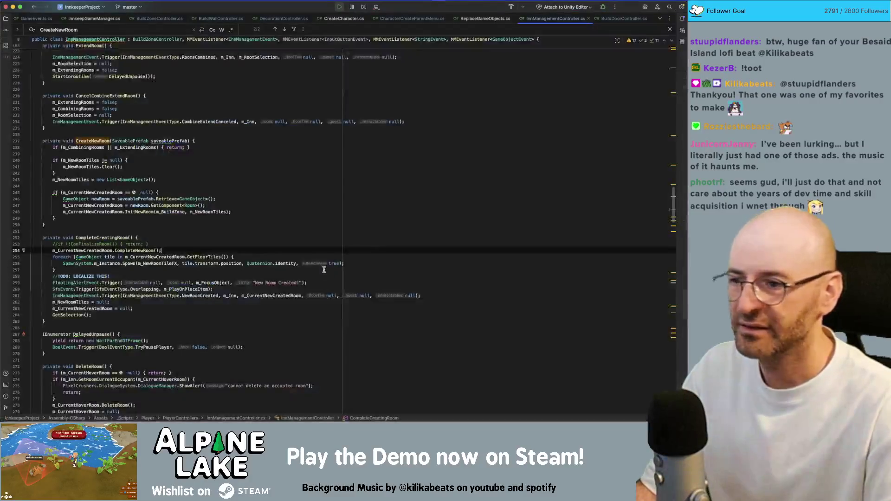
# Step: Delete the FloatingAlertEvent.Trigger call and its extra arguments, keeping the message
pyautogui.press('Down')
pyautogui.press('Down')
pyautogui.press('Down')
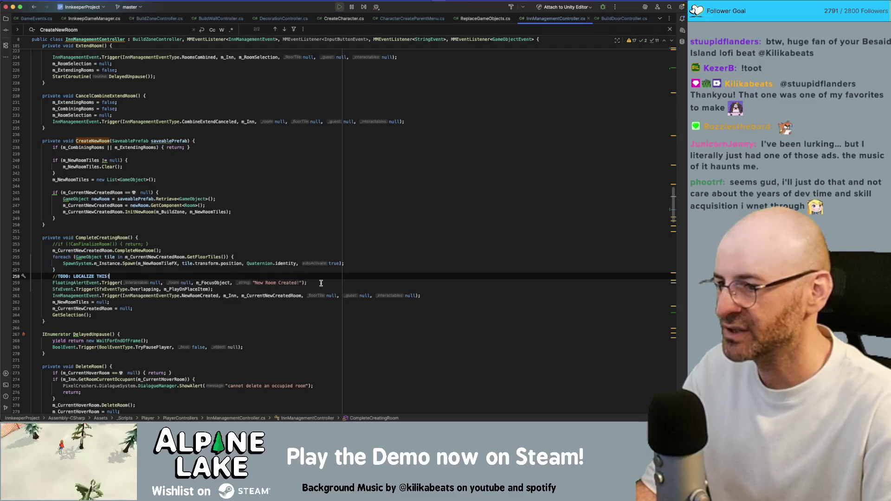
pyautogui.press('Down')
pyautogui.press('super+shift+Left')
pyautogui.press('Left')
pyautogui.hotkey('alt', 'shift', 'Right')
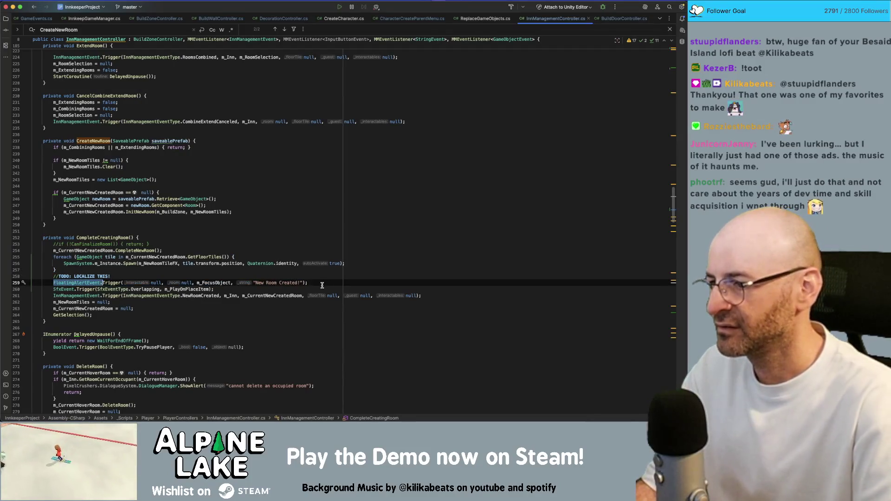
pyautogui.hotkey('alt', 'shift', 'Right')
pyautogui.hotkey('alt', 'shift', 'Right')
pyautogui.hotkey('alt', 'shift', 'Right')
pyautogui.press('BackSpace')
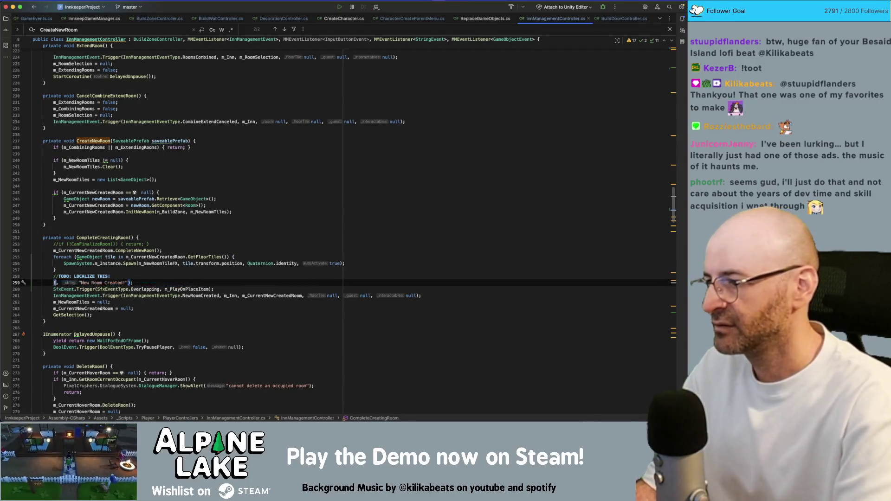
# Step: Write DialogueManager.ShowAlert("New Room Created!") in its place
pyautogui.write('DialogueS')
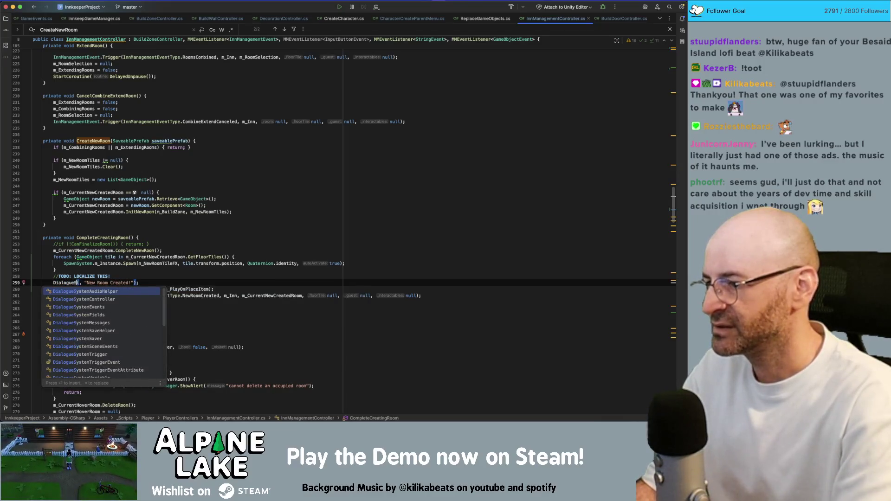
pyautogui.press('BackSpace')
pyautogui.write('Manag')
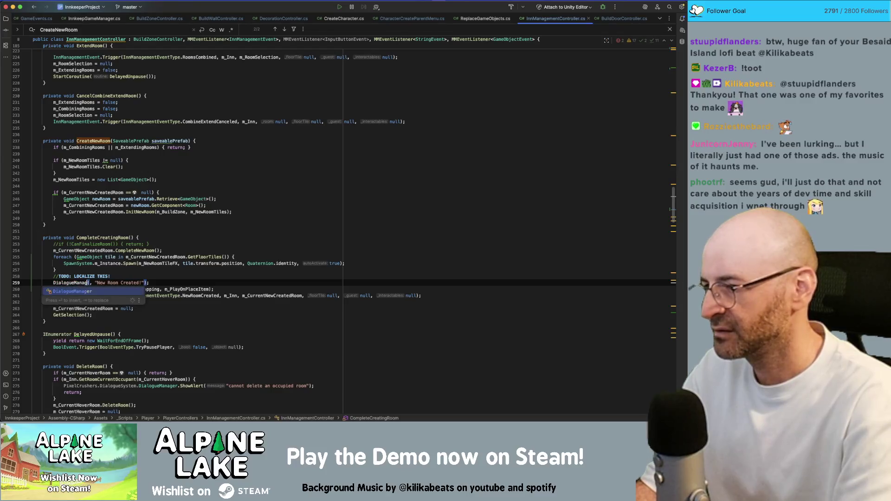
pyautogui.press('Return')
pyautogui.write('.show')
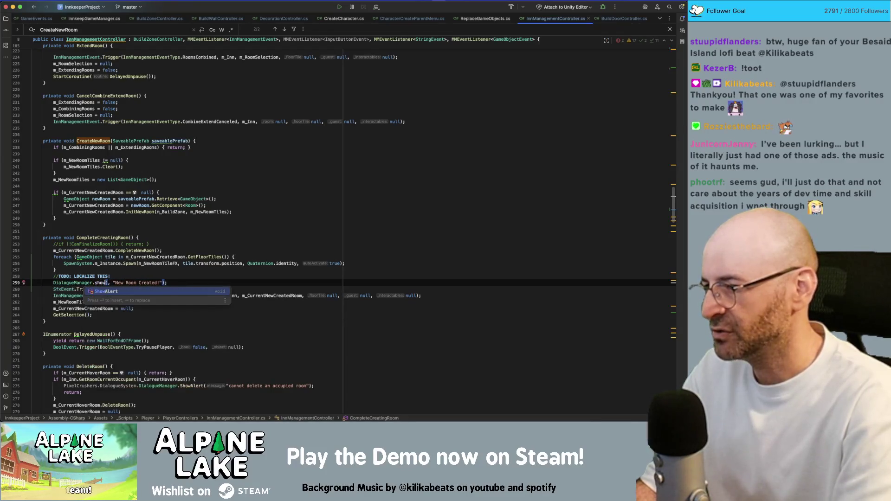
pyautogui.press('Return')
pyautogui.press('Delete')
pyautogui.press('Delete')
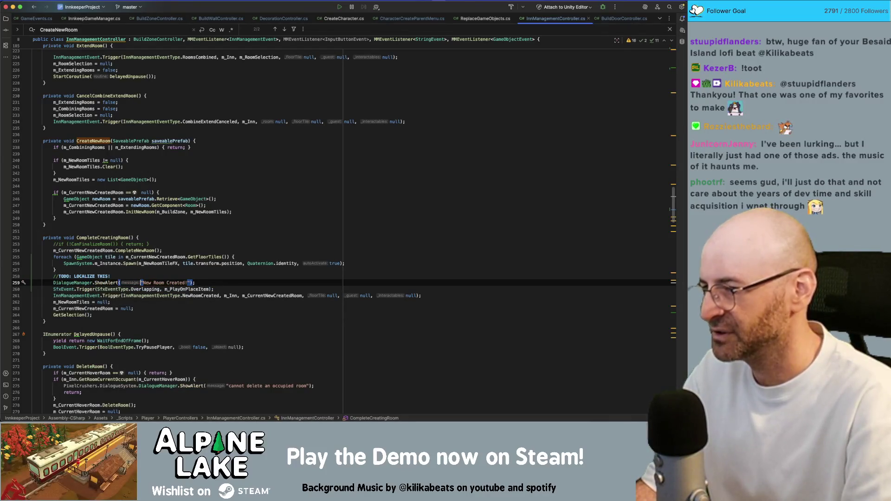
pyautogui.click(195, 283)
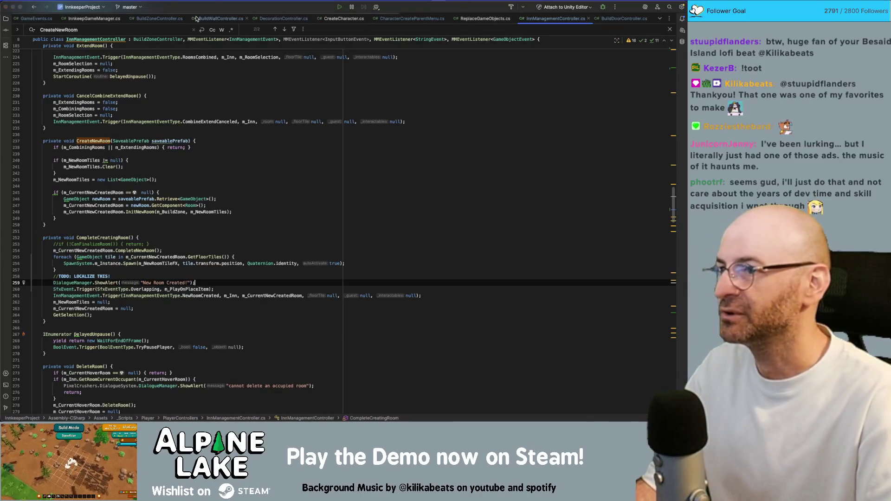
pyautogui.press('super+Tab')
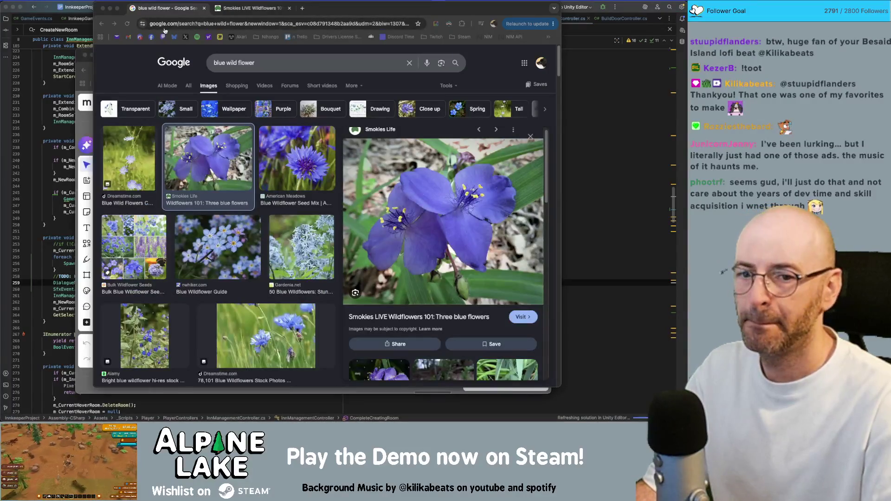
# Step: Switch from Chrome to the Unity Editor and let the scripts recompile
pyautogui.press('super+Tab')
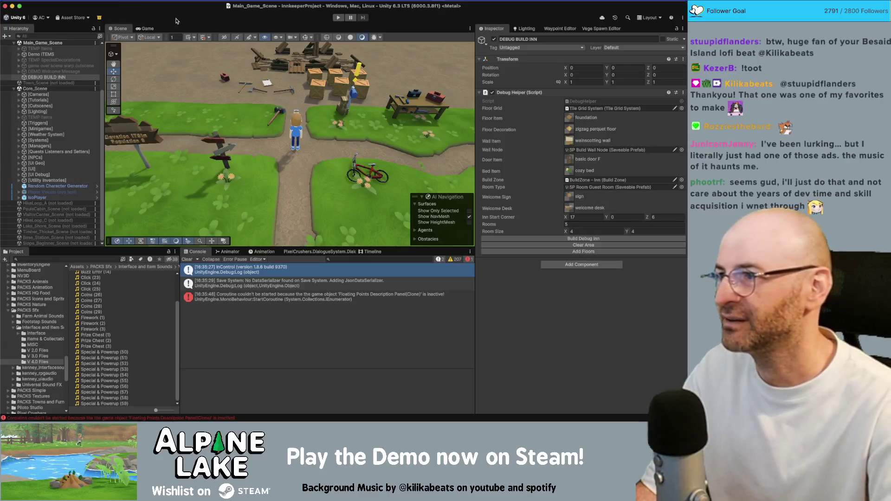
# Step: In Play mode, build the debug inn, make a room a Private Room, then stop the playtest
pyautogui.click(337, 17)
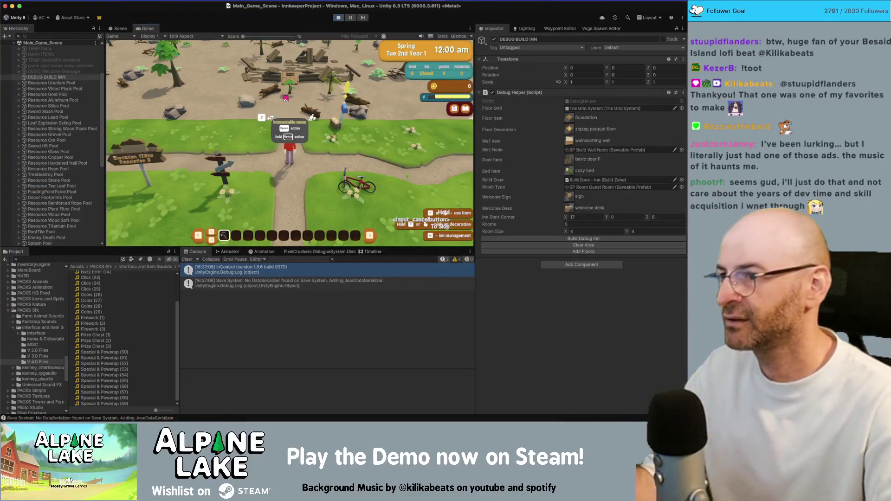
pyautogui.click(571, 237)
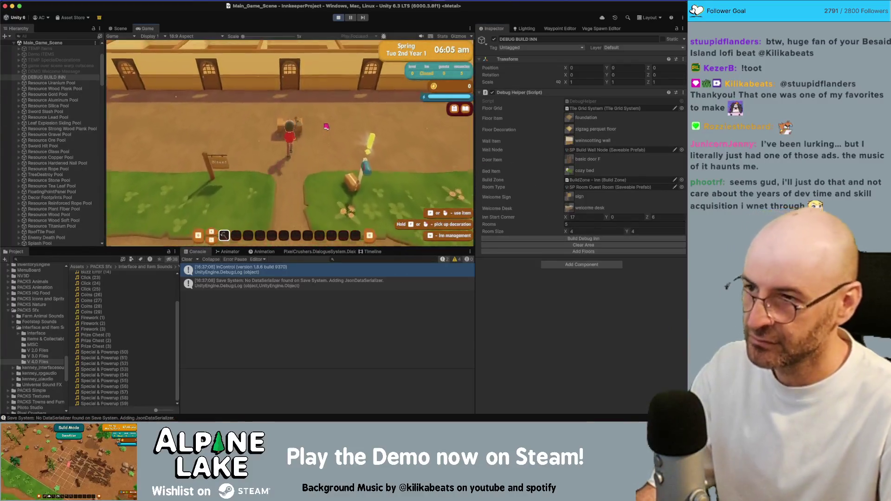
pyautogui.click(289, 237)
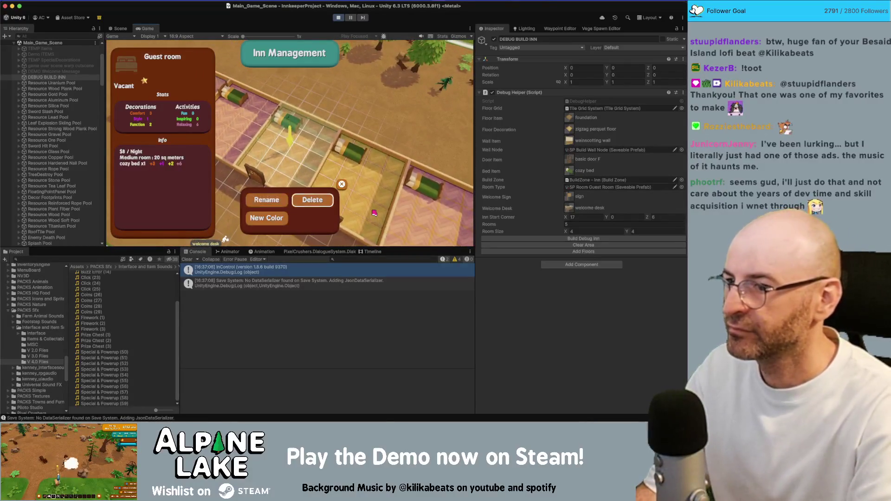
pyautogui.press('Down')
pyautogui.press('Return')
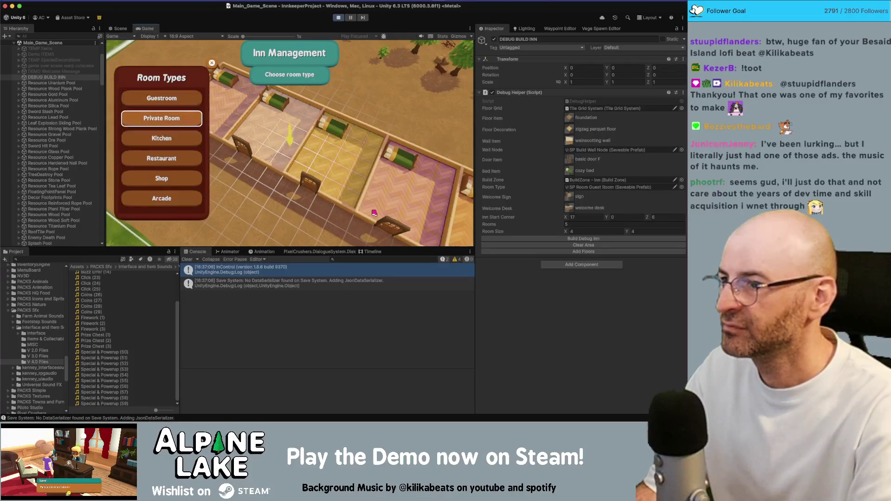
pyautogui.click(339, 17)
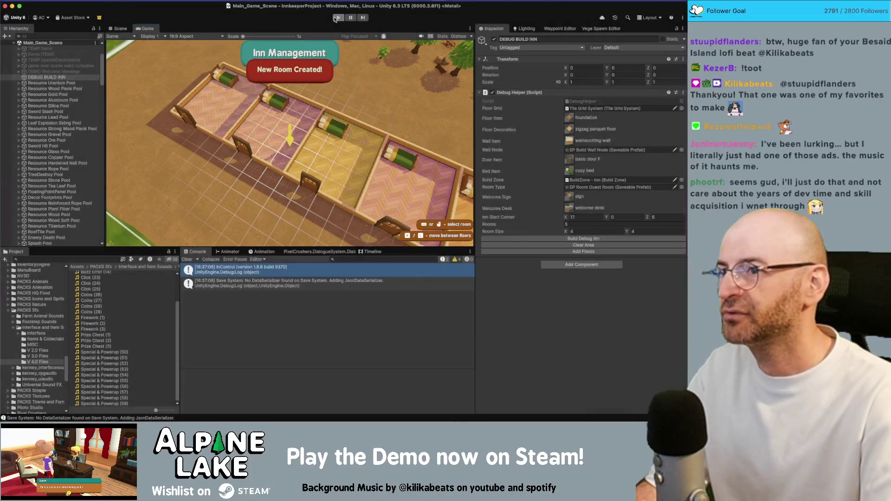
pyautogui.press('super+Tab')
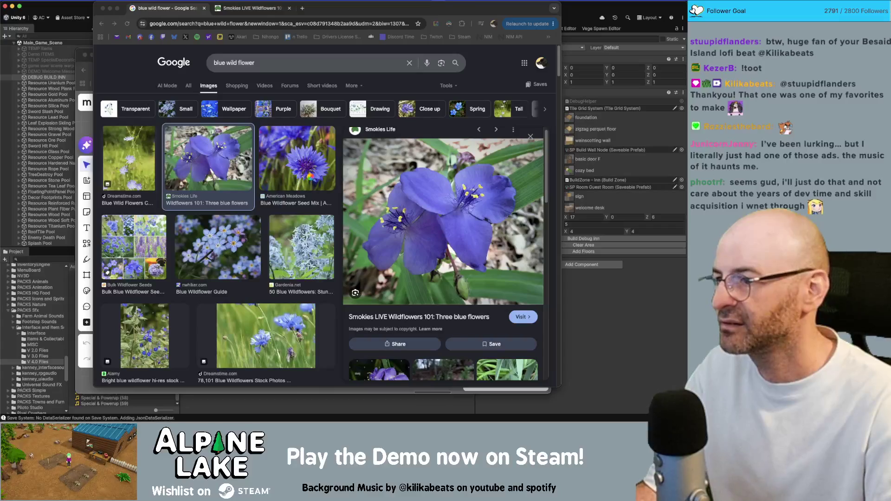
# Step: Find the 'New Room Created' message in InnManagementController.cs and edit its string quotes
pyautogui.press('super+Tab')
pyautogui.scroll(-15, 224, 261)
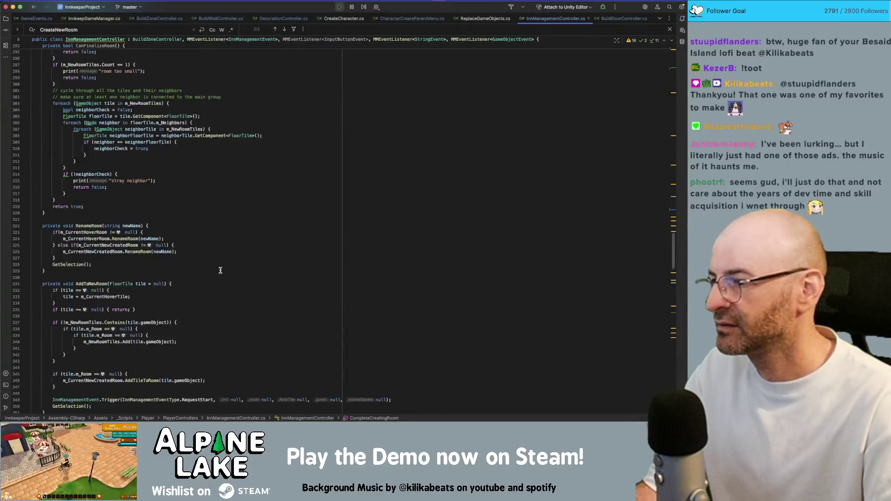
pyautogui.click(226, 264)
pyautogui.press('super+f')
pyautogui.write('newroom')
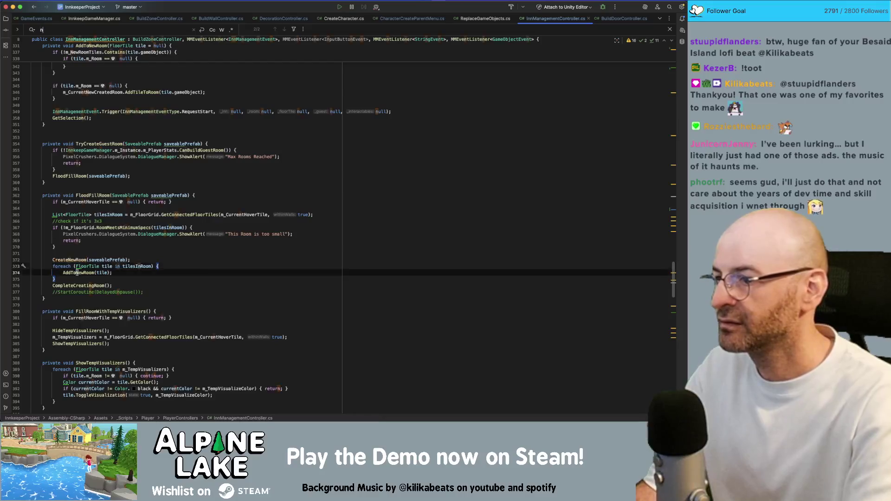
pyautogui.press('BackSpace')
pyautogui.press('BackSpace')
pyautogui.press('BackSpace')
pyautogui.write('room crea')
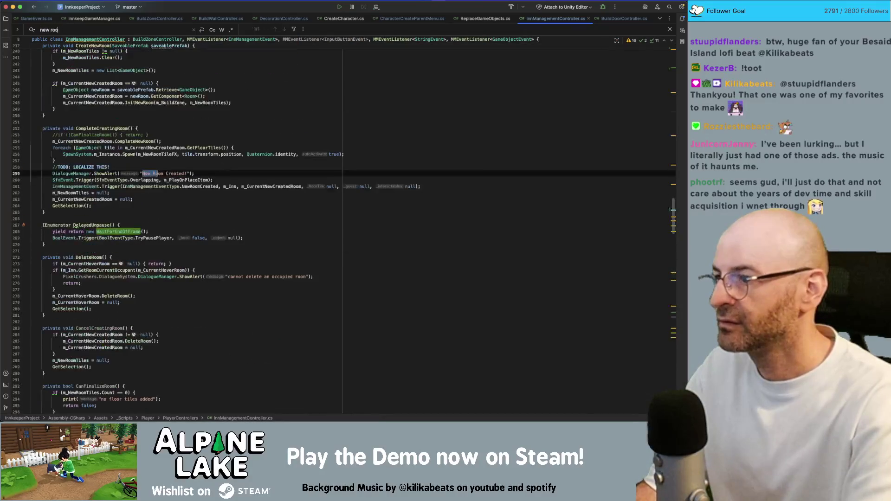
pyautogui.press('Return')
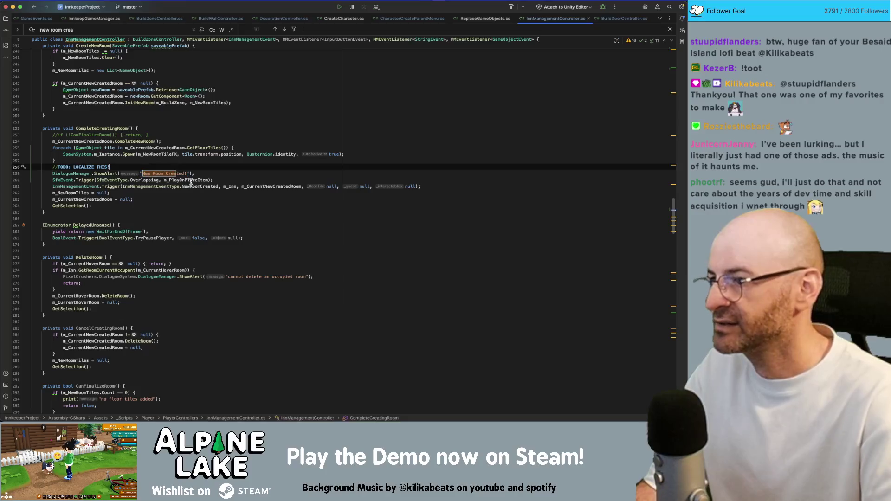
pyautogui.write('"')
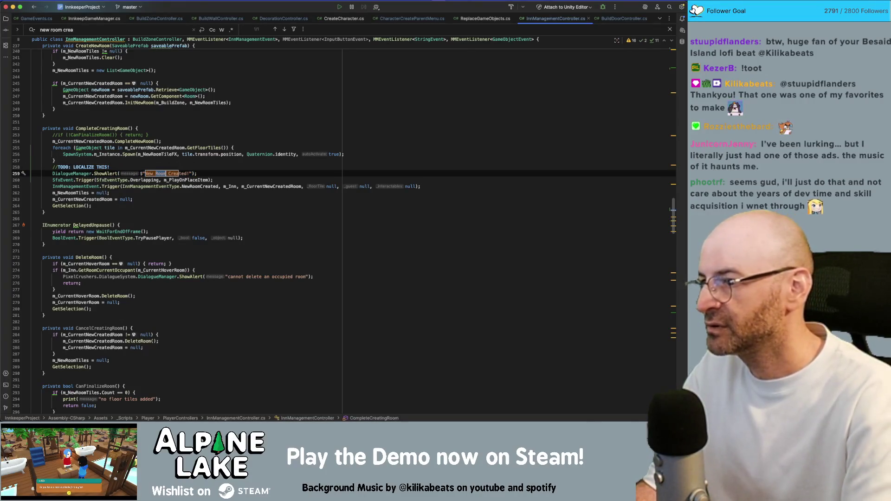
# Step: Replace Room with {m_CurrentNewCreatedRoom.m_RoomType.m_DisplayName} in the alert message
pyautogui.doubleClick(161, 173)
pyautogui.write('{')
pyautogui.write('m_Currentne')
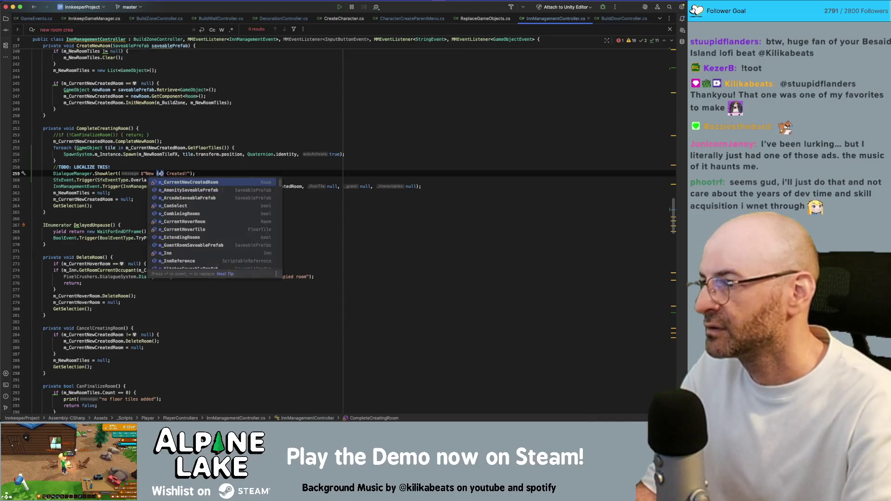
pyautogui.press('Escape')
pyautogui.hotkey('alt', 'shift', 'Left')
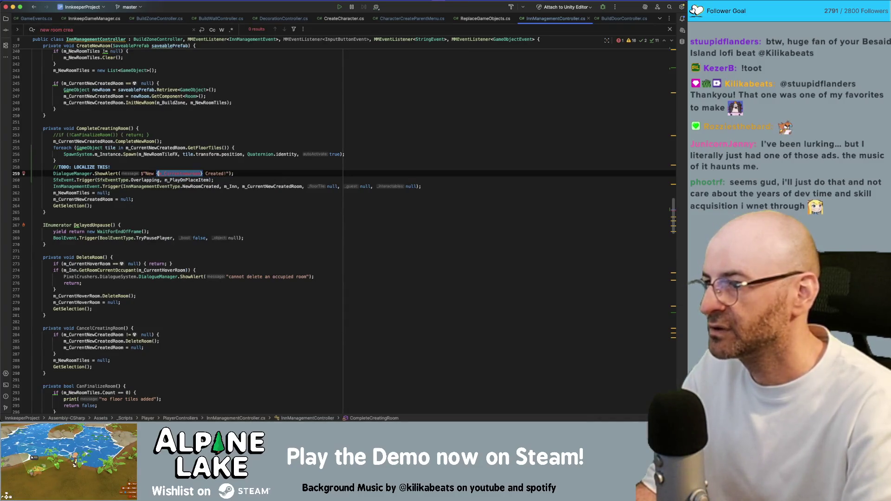
pyautogui.press('BackSpace')
pyautogui.write('_')
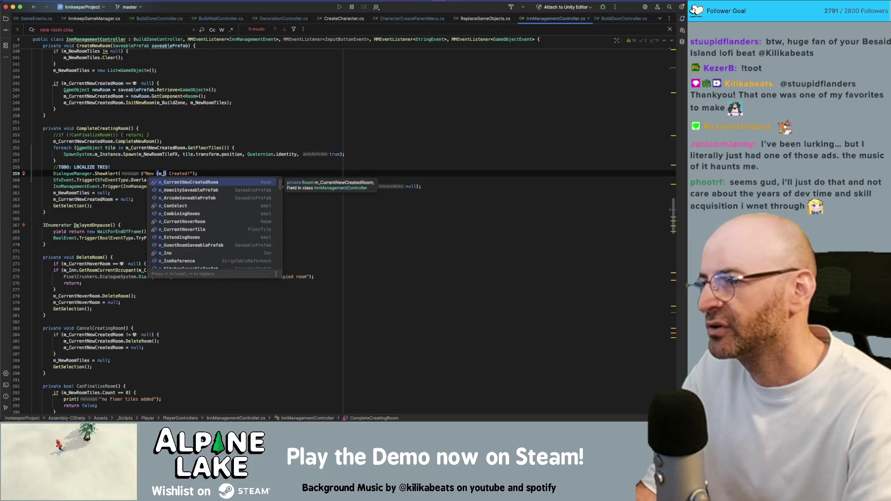
pyautogui.press('Return')
pyautogui.write('.ro')
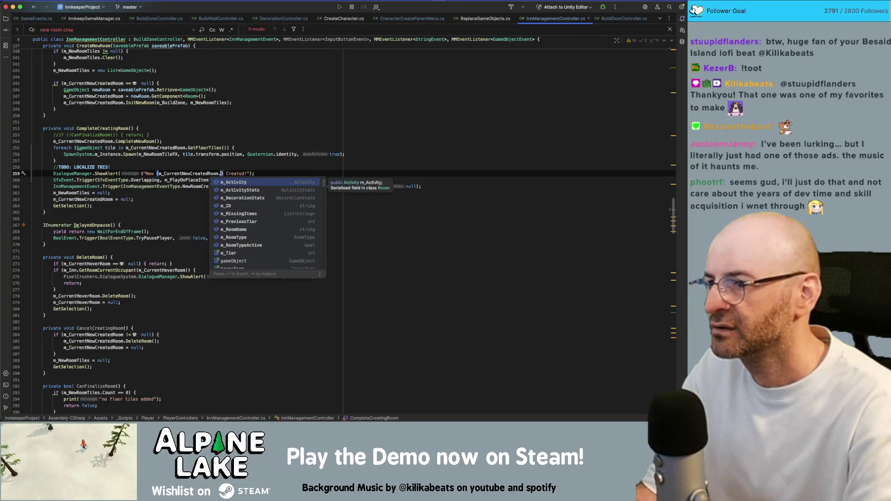
pyautogui.write('omtp')
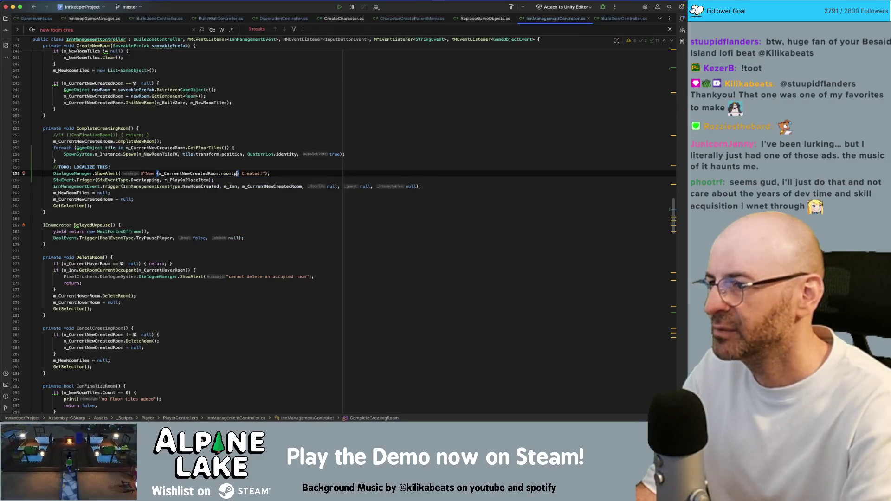
pyautogui.press('BackSpace')
pyautogui.write('y')
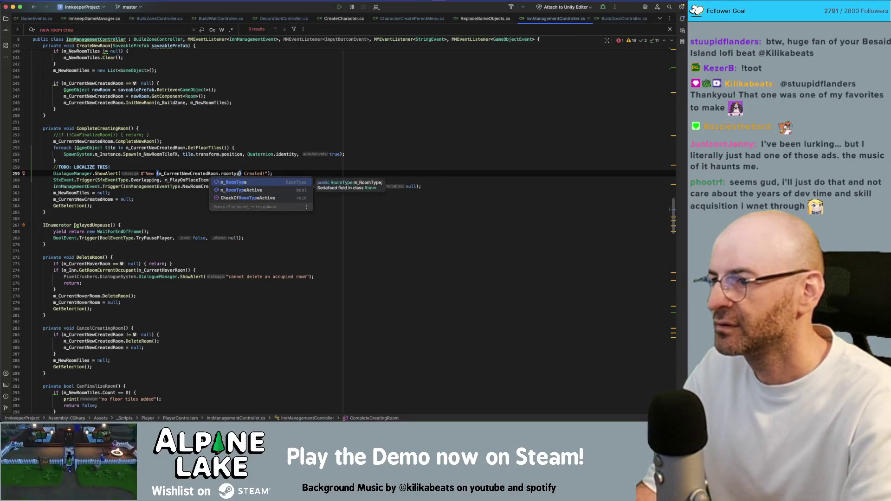
pyautogui.press('Return')
pyautogui.write('.')
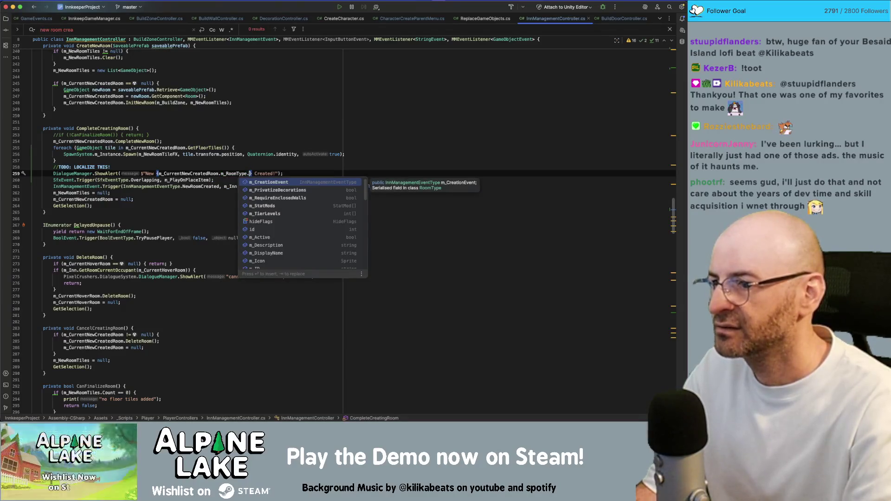
pyautogui.write('dis')
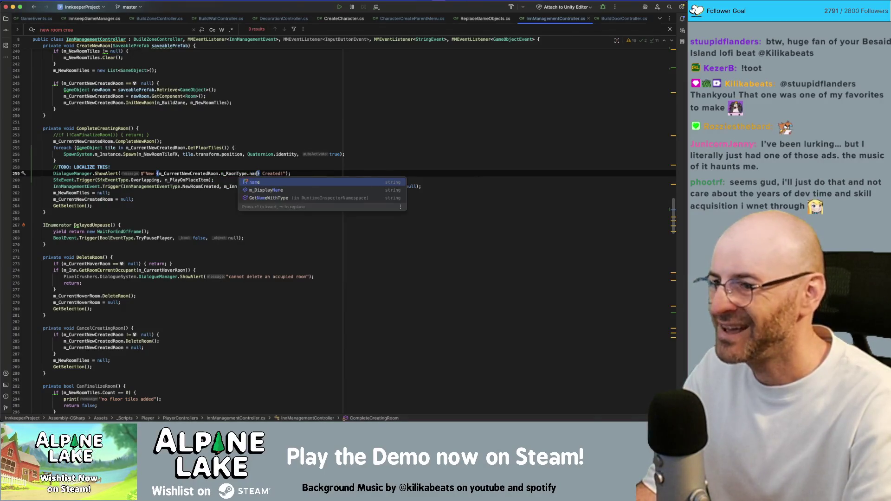
pyautogui.press('Return')
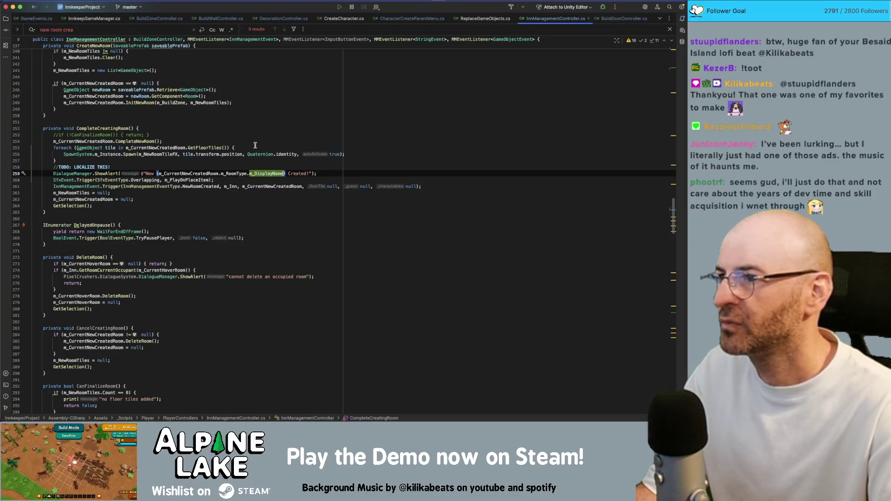
pyautogui.press('super+Tab')
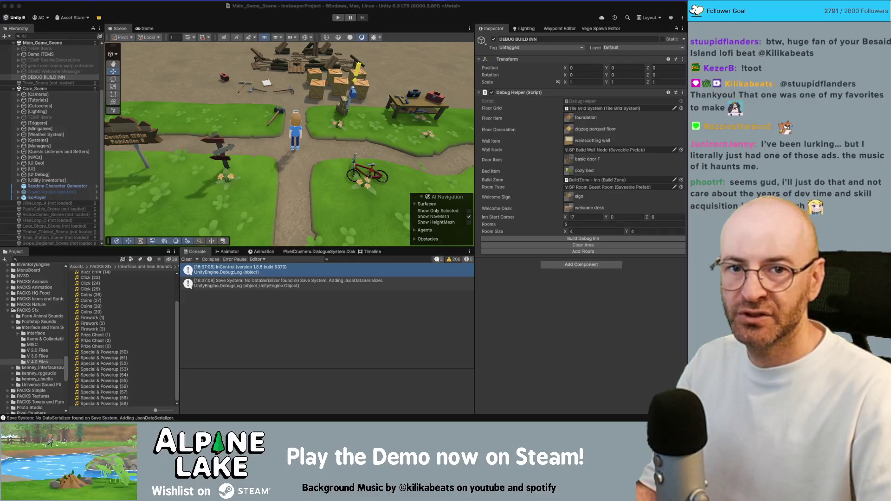
pyautogui.press('super+Tab')
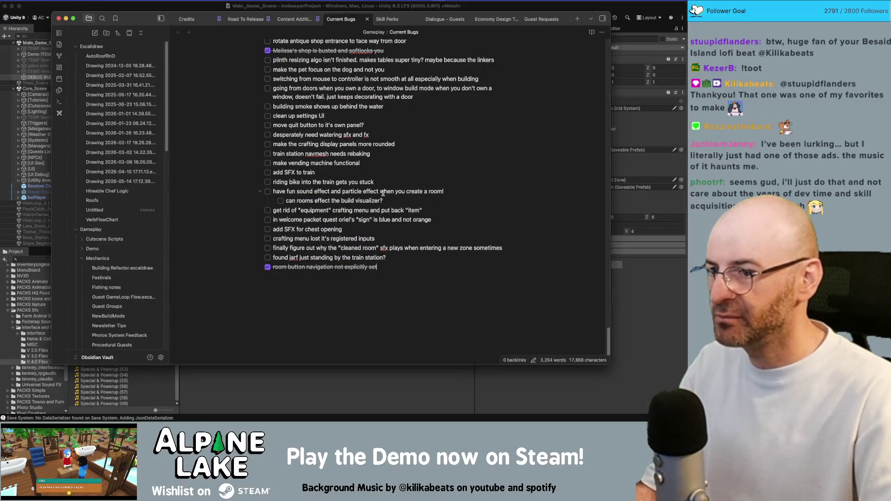
# Step: Check off 'have fun sound effect and particle effect when you create a room!' and hide Obsidian
pyautogui.click(267, 192)
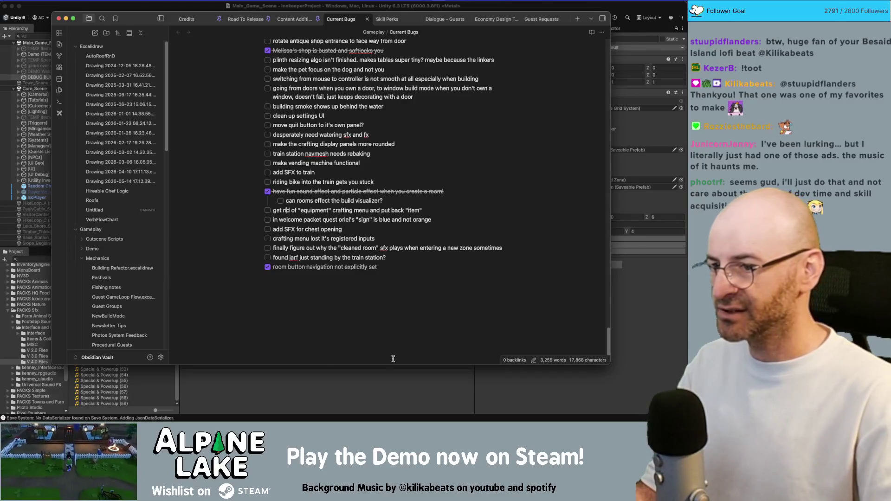
pyautogui.press('super+h')
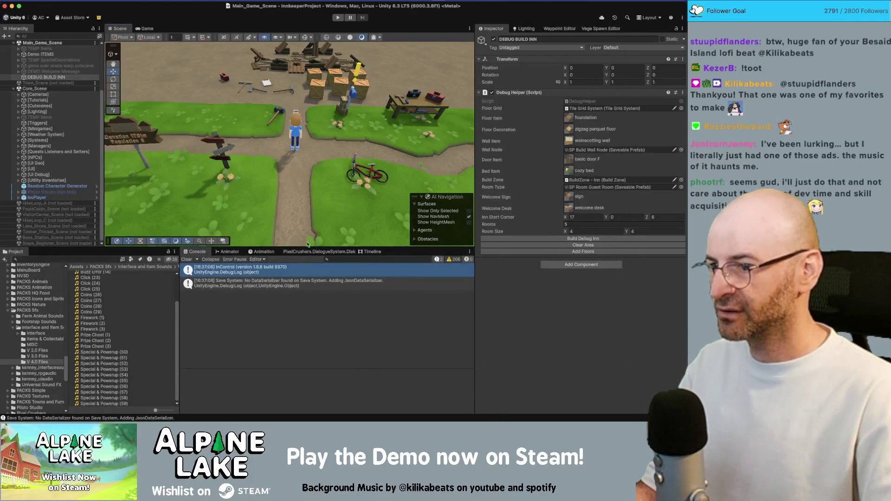
# Step: Open the Dialogue System's Conversations view and select the Basic/Oriel/Quests conversation
pyautogui.click(308, 244)
pyautogui.click(310, 254)
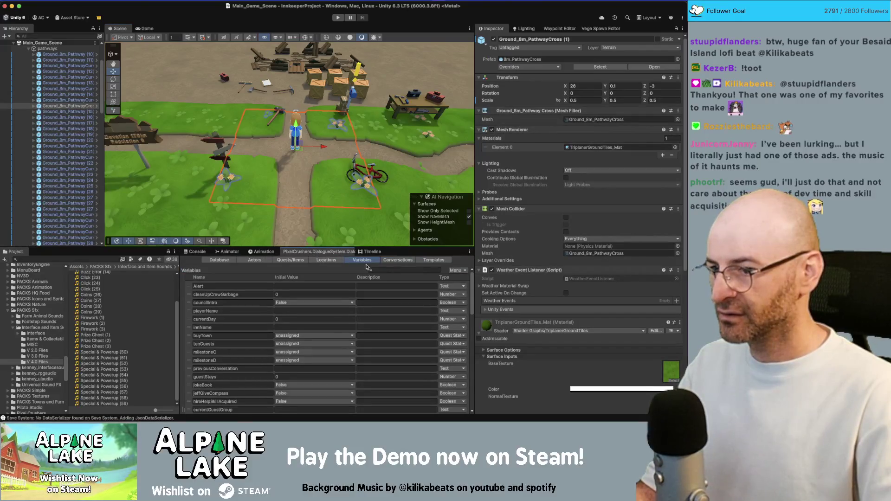
pyautogui.click(397, 260)
pyautogui.click(235, 271)
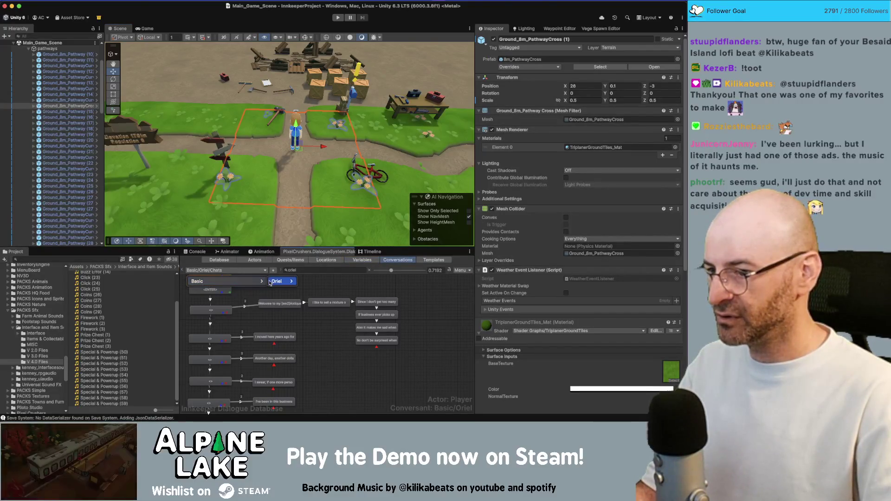
pyautogui.click(312, 304)
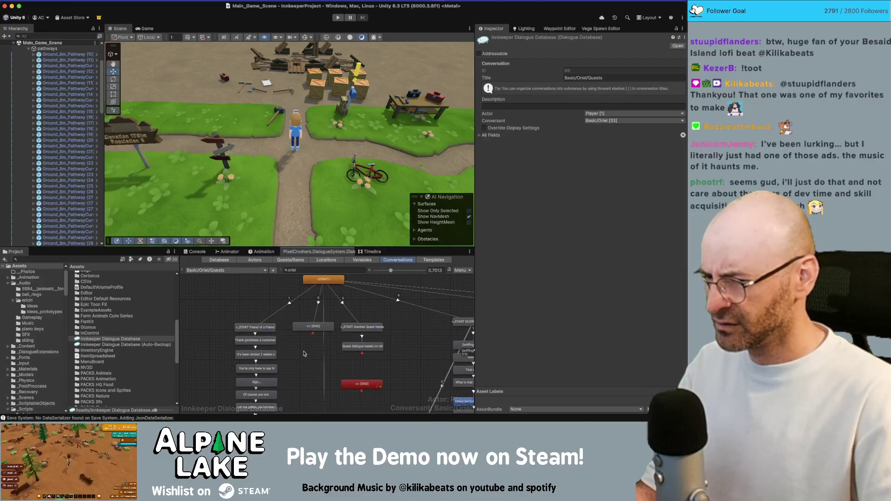
# Step: Browse the node graph, inspecting the START GLORIA ON GLORIA entry and the conversation properties
pyautogui.scroll(-2, 306, 343)
pyautogui.scroll(-2, 330, 303)
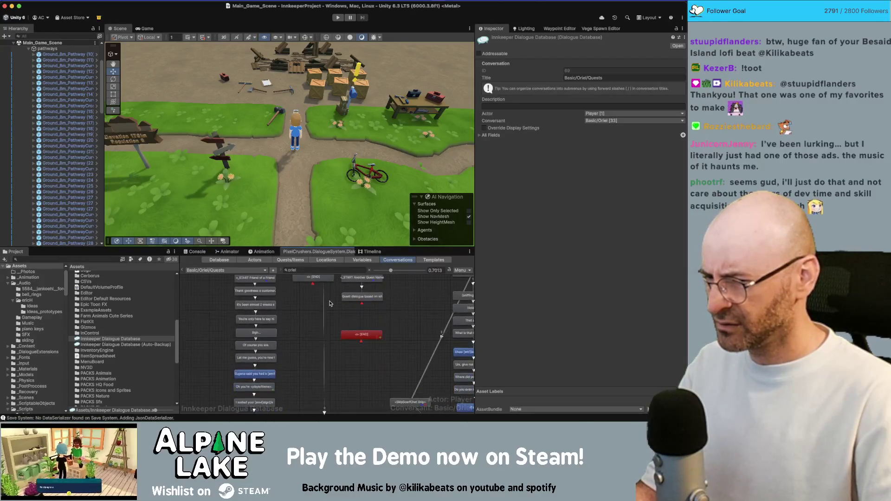
pyautogui.hscroll(5, 329, 303)
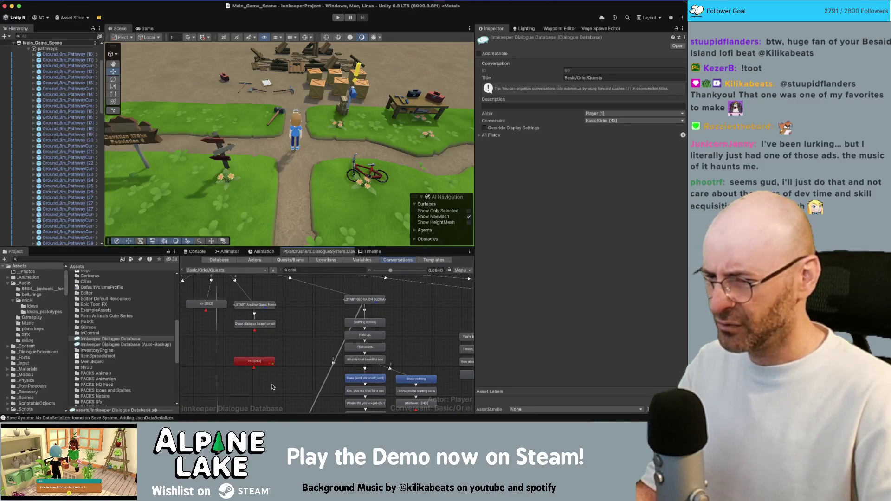
pyautogui.scroll(5, 366, 302)
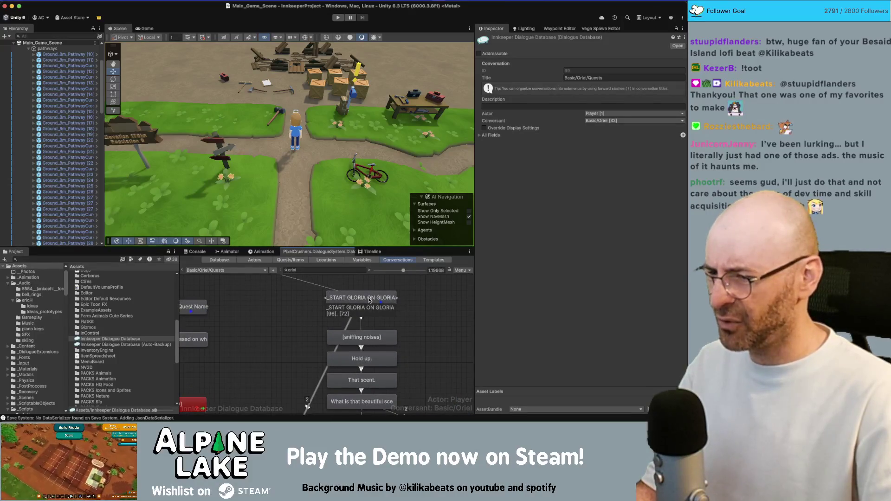
pyautogui.click(369, 299)
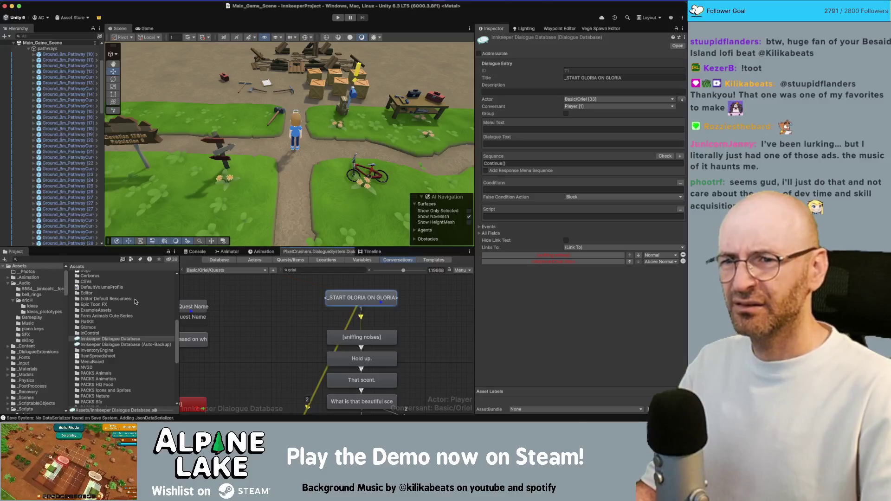
pyautogui.click(271, 324)
# Step: Scroll through the graph and inspect the 'Thank goodness a customer.' line
pyautogui.scroll(-3, 272, 316)
pyautogui.scroll(-5, 257, 360)
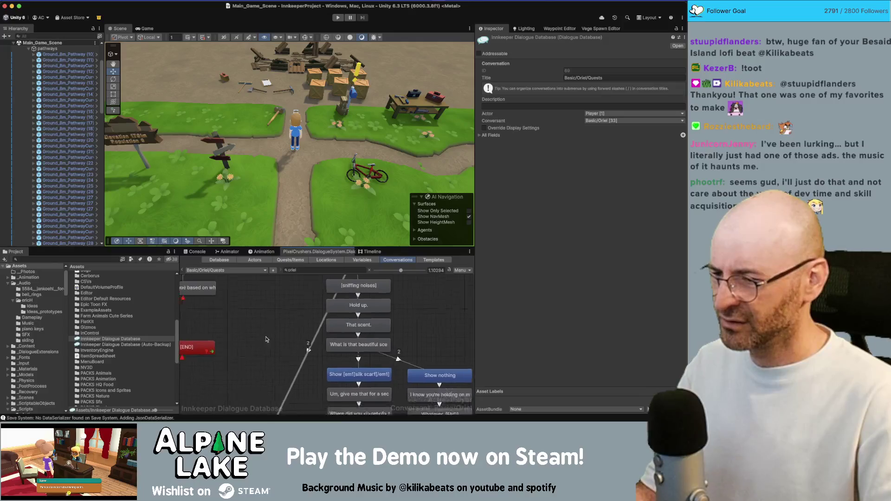
pyautogui.scroll(-5, 302, 313)
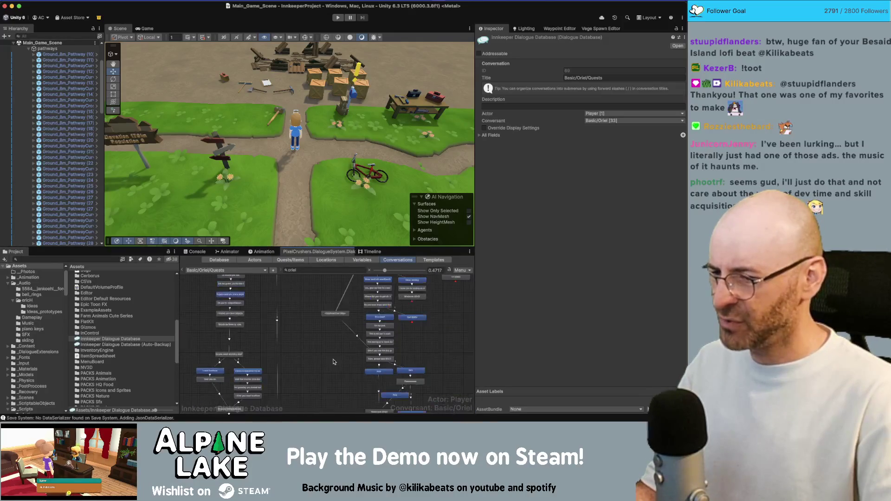
pyautogui.scroll(5, 257, 331)
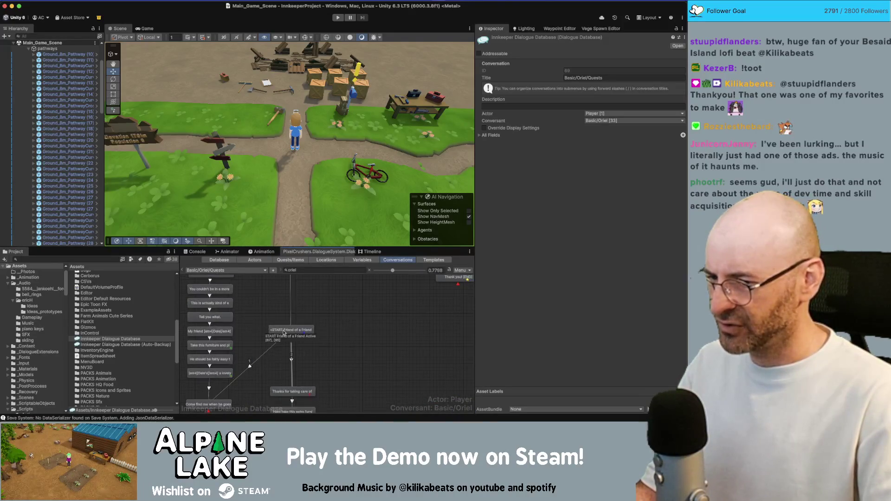
pyautogui.scroll(-4, 334, 313)
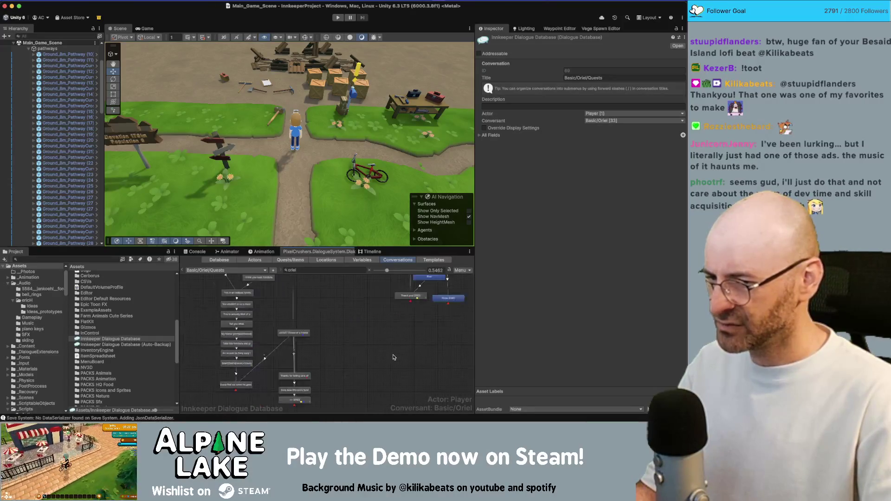
pyautogui.scroll(5, 268, 355)
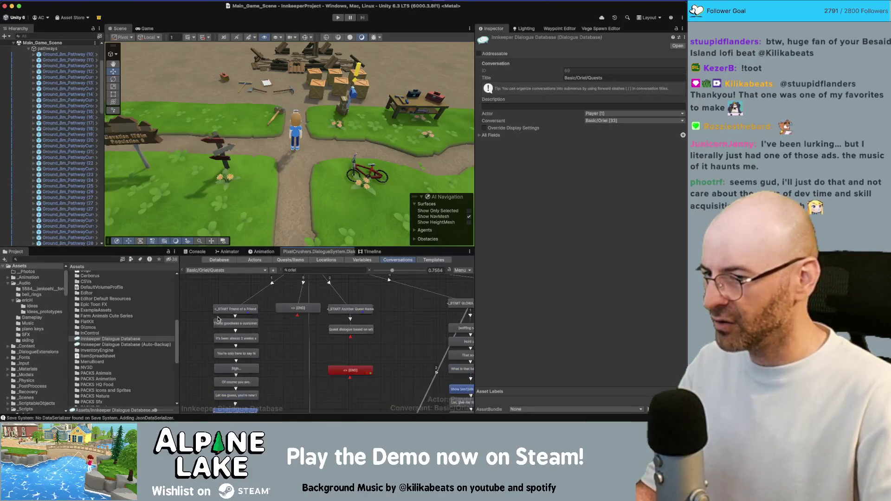
pyautogui.click(239, 326)
# Step: Inspect the 'Of course you are.' and 'Oh you're <playerName>.' dialogue lines
pyautogui.scroll(-3, 294, 354)
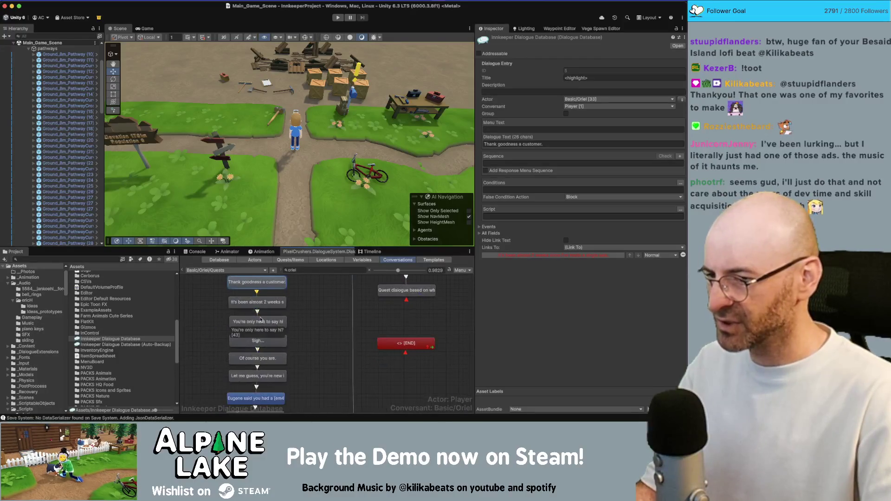
pyautogui.click(279, 344)
pyautogui.click(259, 360)
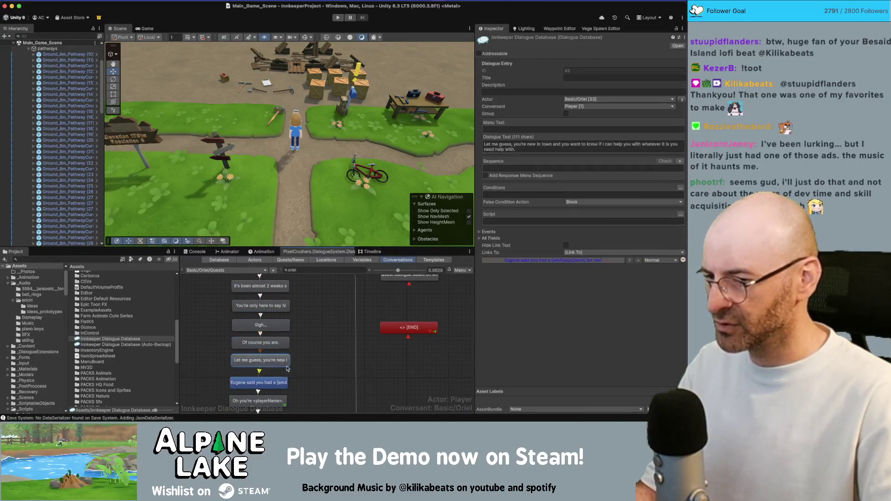
pyautogui.scroll(-3, 278, 353)
pyautogui.click(300, 349)
pyautogui.scroll(-3, 337, 325)
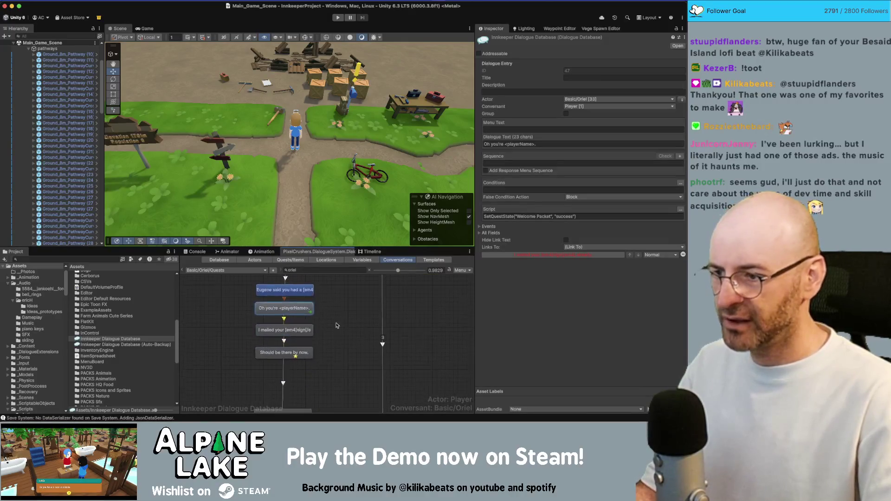
# Step: Change the 'I mailed your sign' line's opening and closing emphasis tags from 4 to 1
pyautogui.click(294, 330)
pyautogui.click(520, 145)
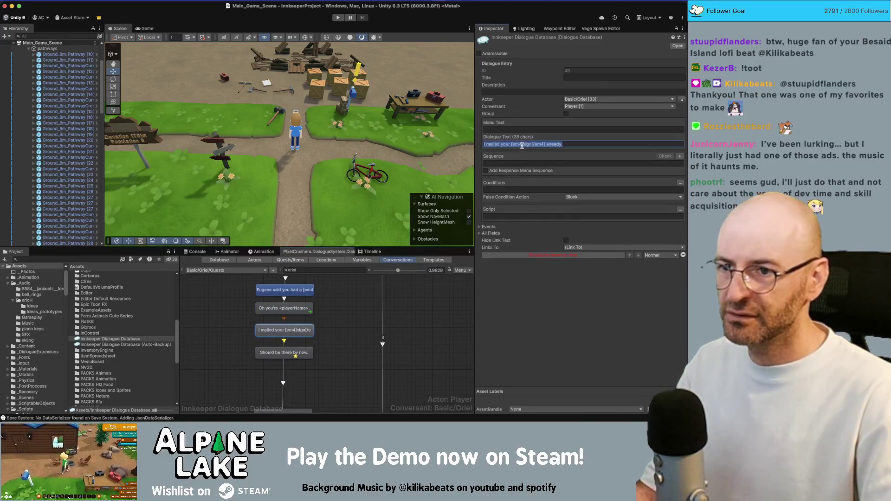
pyautogui.press('BackSpace')
pyautogui.write('1')
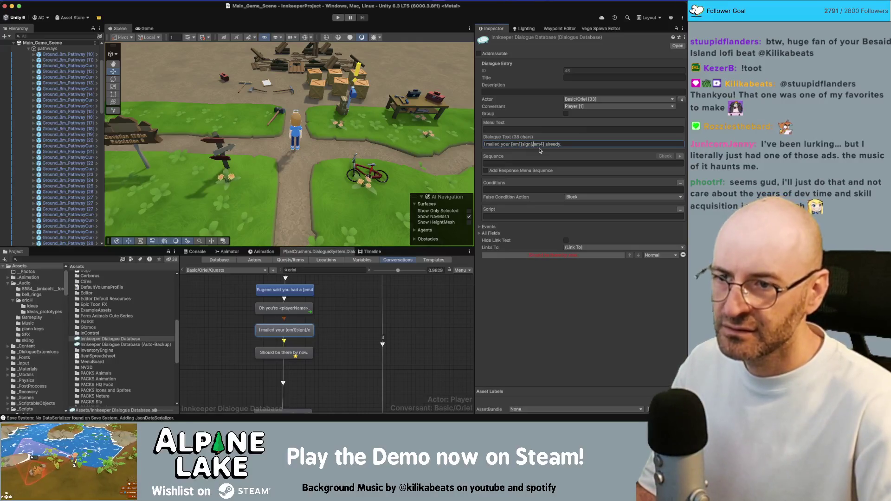
pyautogui.press('BackSpace')
pyautogui.write('1')
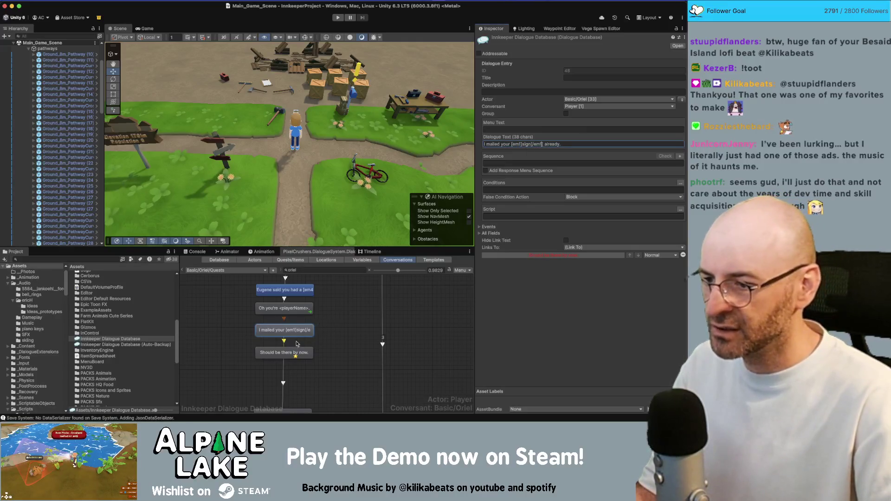
# Step: Review the 'Should be there by now.', 'Do you need anything else?', 'Let me guess' and 'You're only here to say hi' lines
pyautogui.click(279, 351)
pyautogui.scroll(-5, 280, 352)
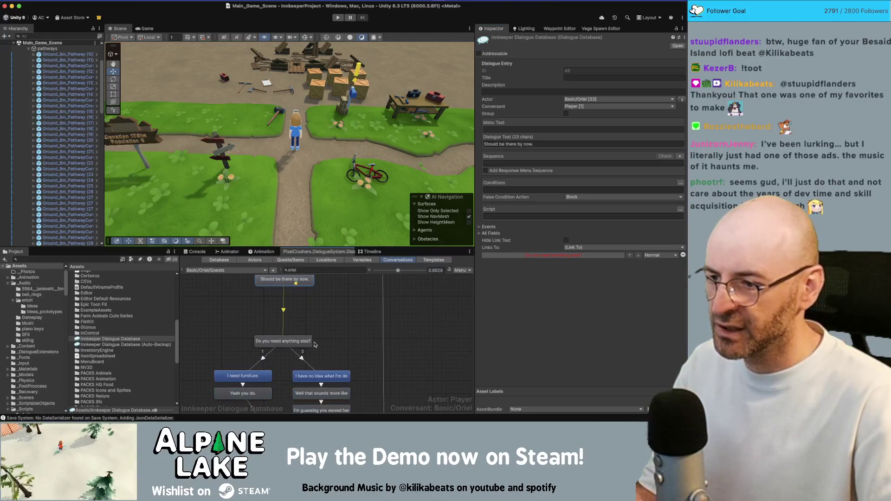
pyautogui.click(301, 342)
pyautogui.scroll(8, 334, 366)
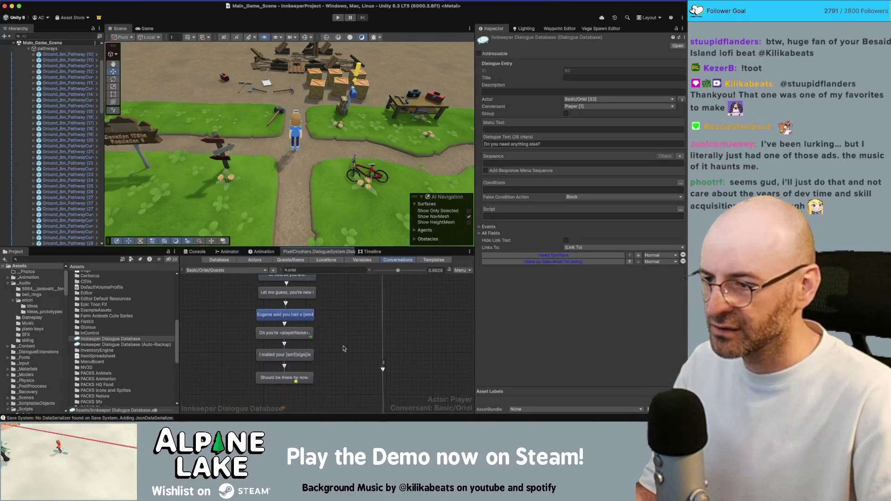
pyautogui.scroll(1, 343, 357)
pyautogui.click(300, 326)
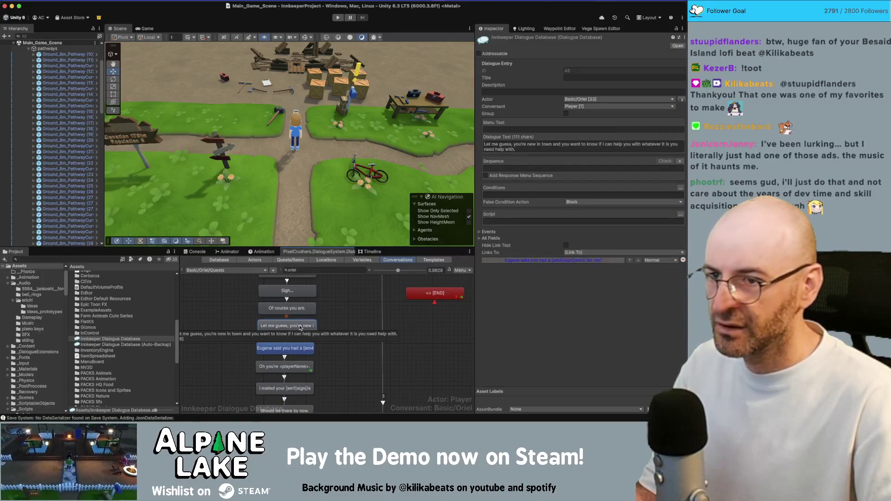
pyautogui.scroll(3, 334, 331)
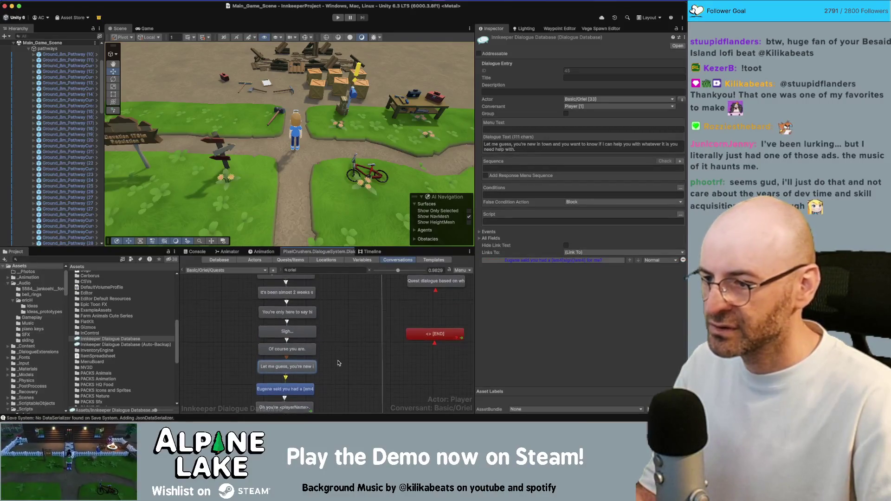
pyautogui.click(309, 320)
pyautogui.scroll(2, 327, 311)
pyautogui.scroll(-3, 333, 336)
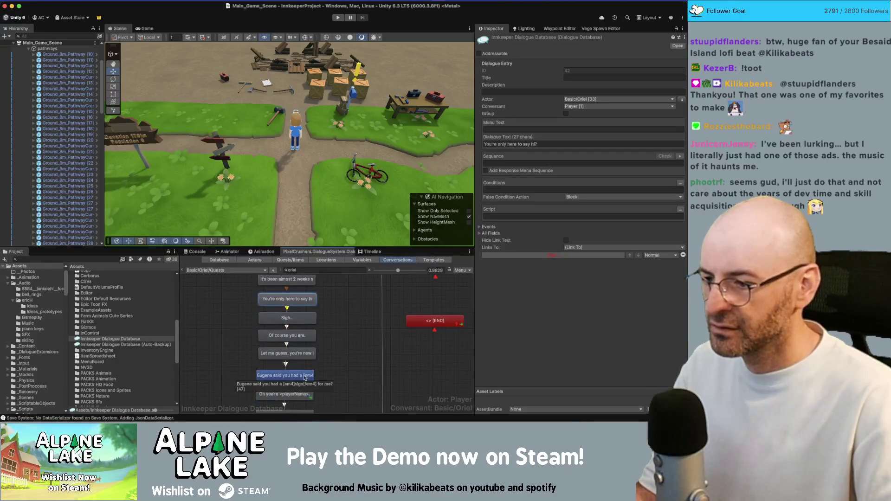
# Step: Check the line asking about the sign, then review conversation properties and pan the graph
pyautogui.click(285, 375)
pyautogui.click(538, 144)
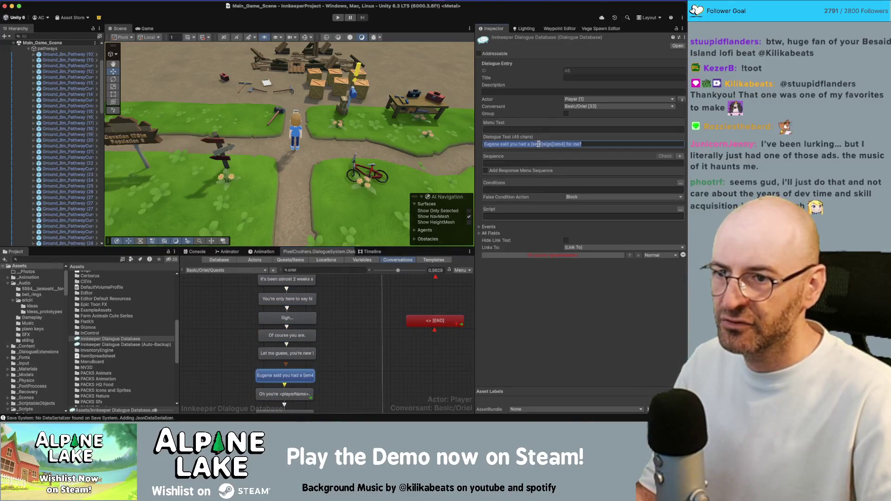
pyautogui.click(560, 144)
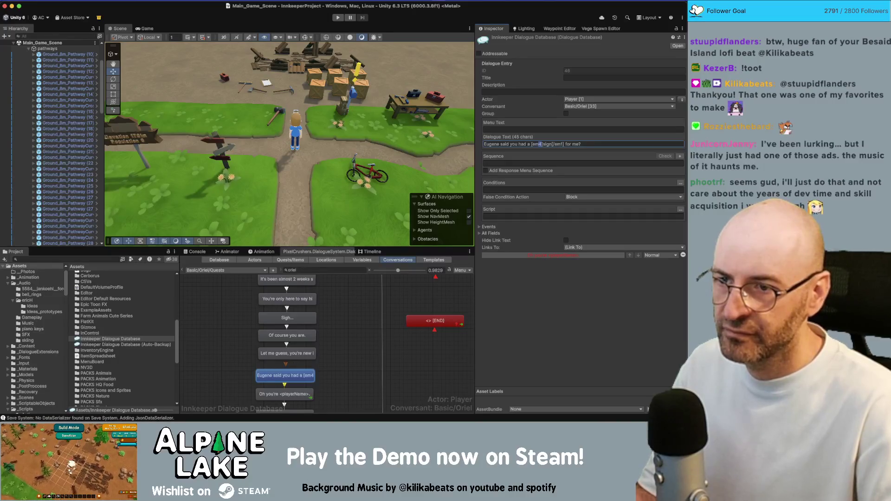
pyautogui.click(362, 316)
pyautogui.scroll(-3, 369, 307)
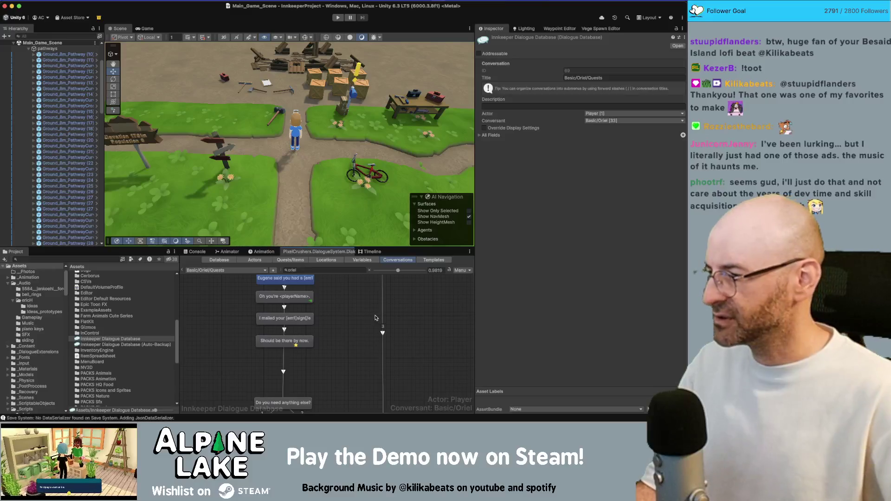
pyautogui.scroll(-5, 372, 297)
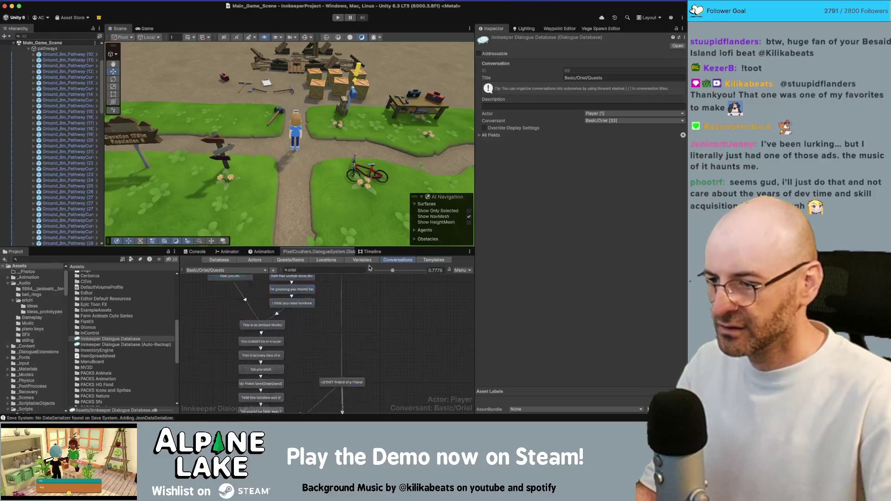
pyautogui.scroll(-4, 378, 316)
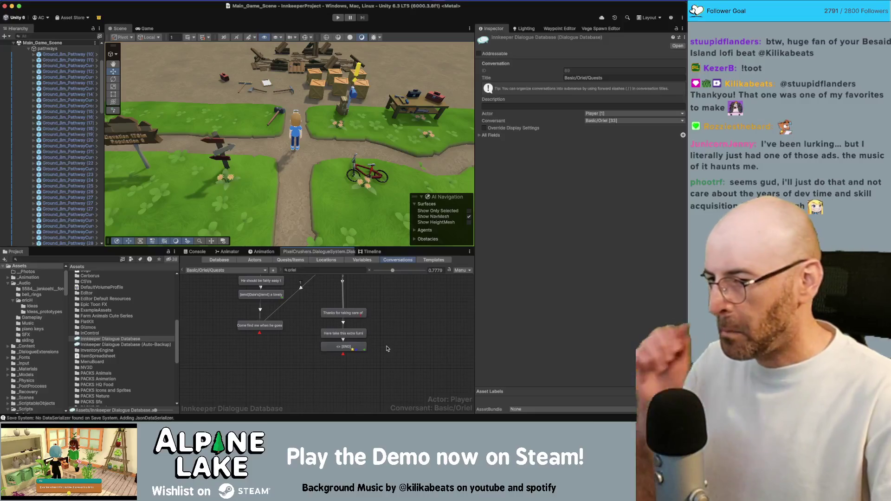
pyautogui.scroll(1, 374, 325)
pyautogui.moveTo(374, 325); pyautogui.dragTo(349, 374)
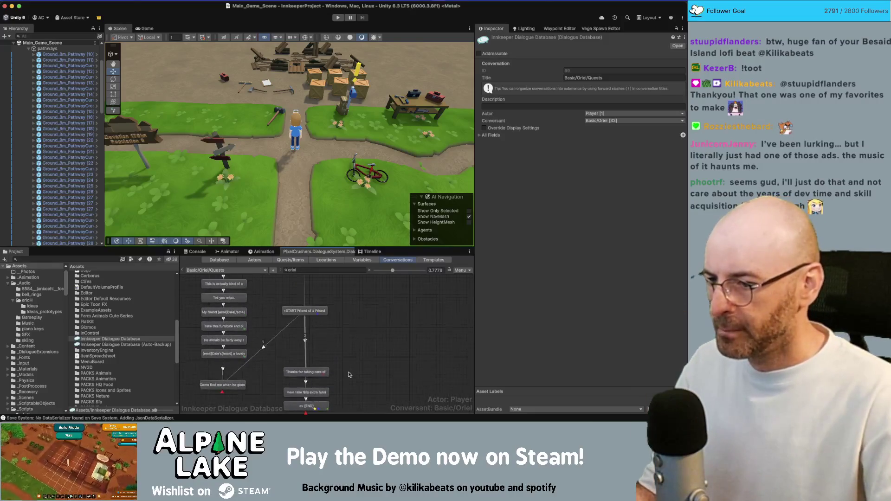
pyautogui.scroll(-5, 359, 325)
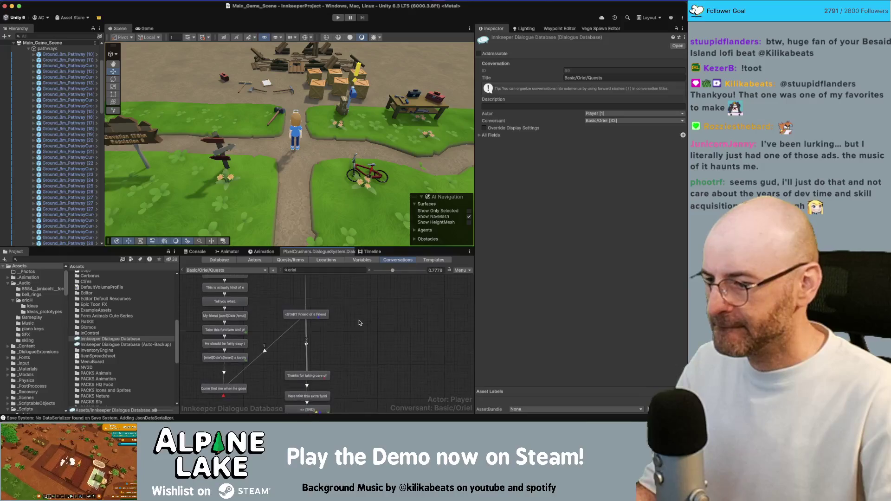
pyautogui.scroll(4, 366, 347)
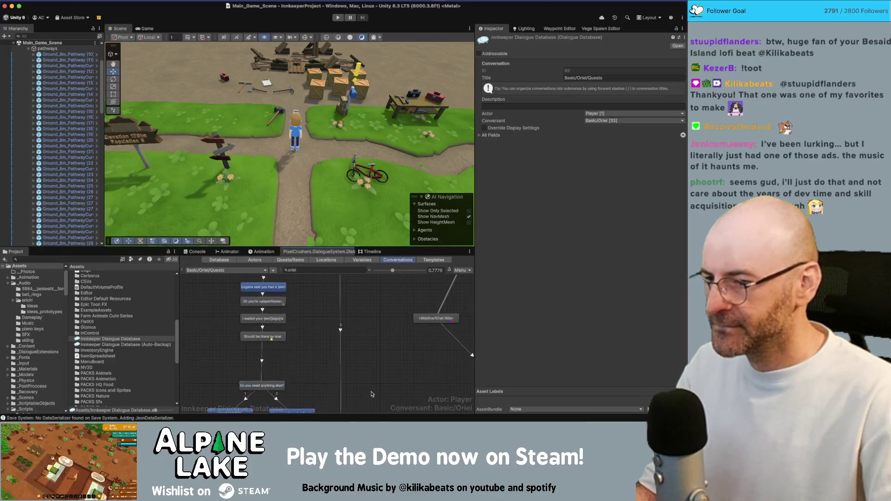
# Step: In Obsidian, tick the welcome-packet sign colour bug as done and return to Unity
pyautogui.press('super+Tab')
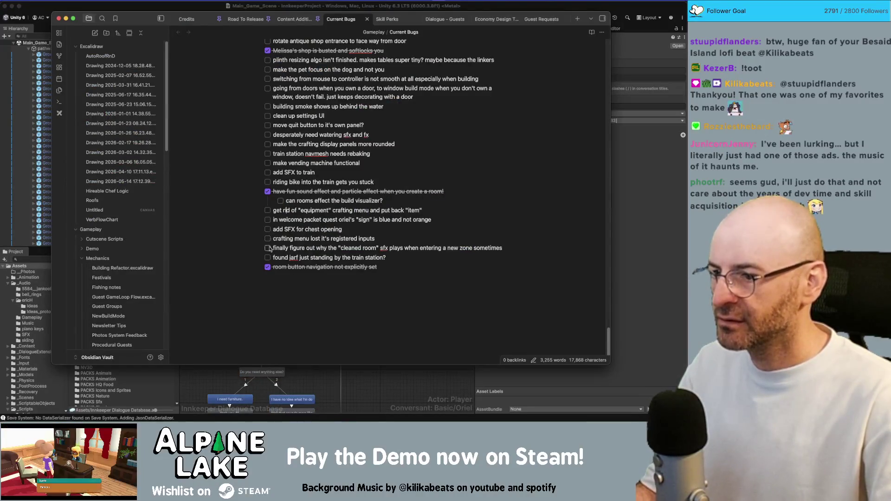
pyautogui.click(268, 220)
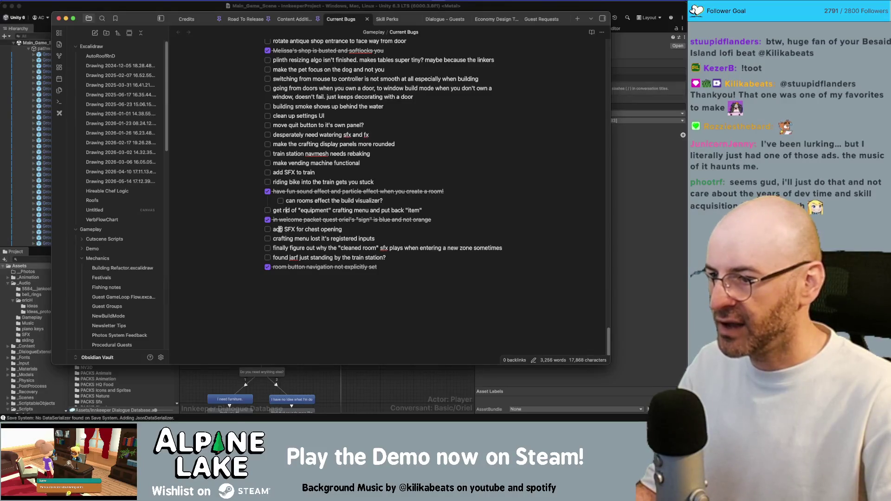
pyautogui.press('super+Tab')
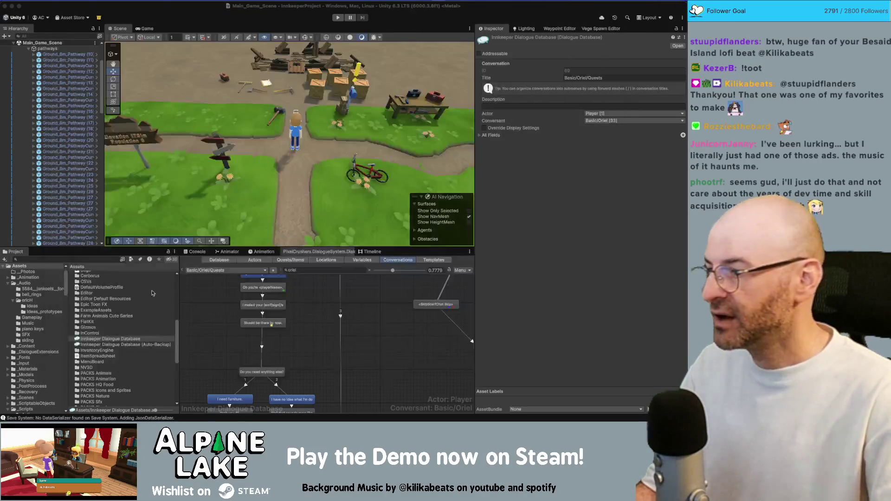
# Step: Search project assets for 'open', filter to Audio Clip type, and preview the first result
pyautogui.click(59, 260)
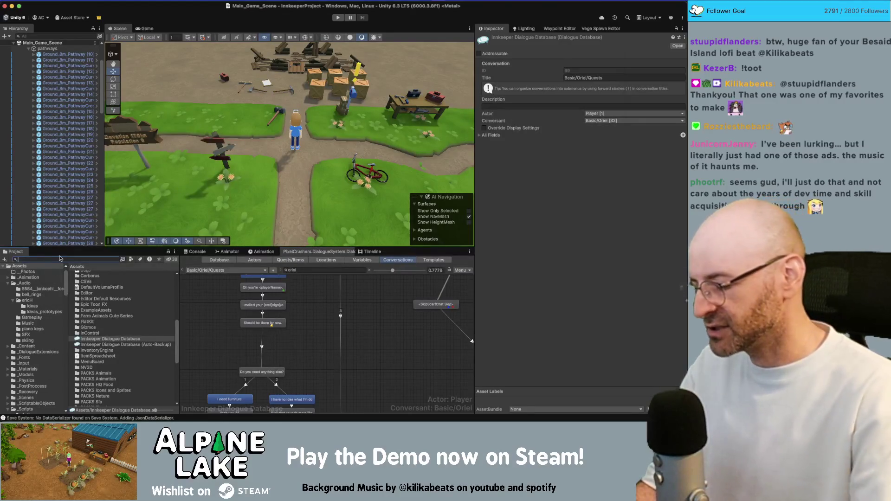
pyautogui.write('cabinet')
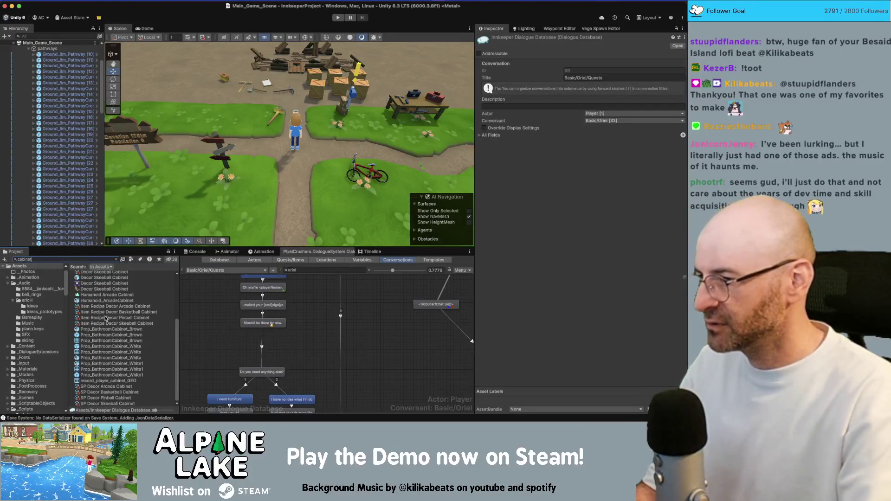
pyautogui.write(' door')
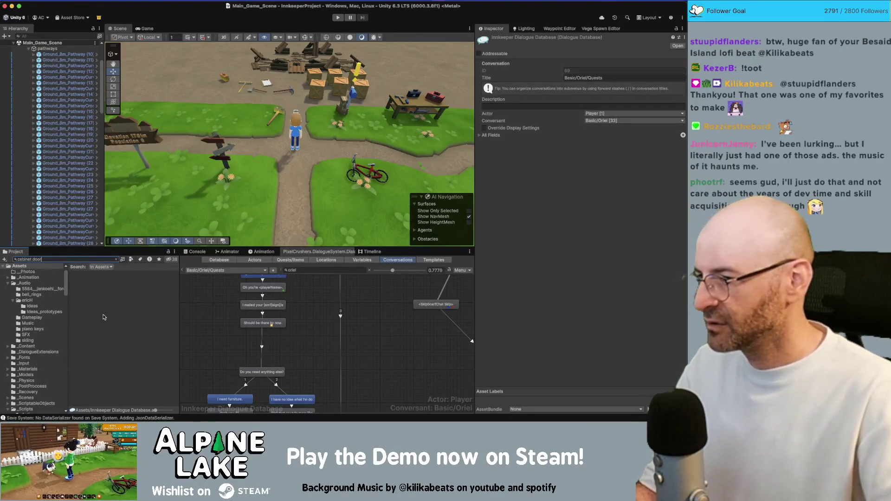
pyautogui.press('BackSpace')
pyautogui.press('BackSpace')
pyautogui.press('BackSpace')
pyautogui.write('open')
pyautogui.press('super+a')
pyautogui.write('open')
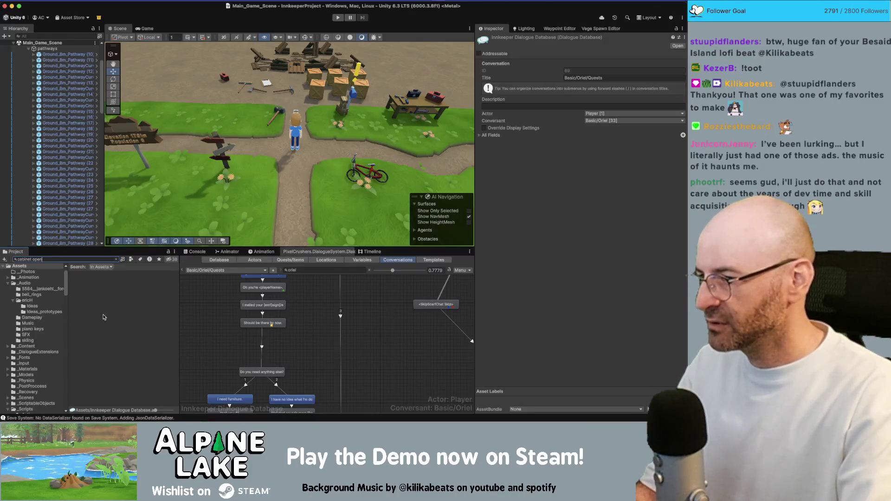
pyautogui.scroll(-1, 107, 306)
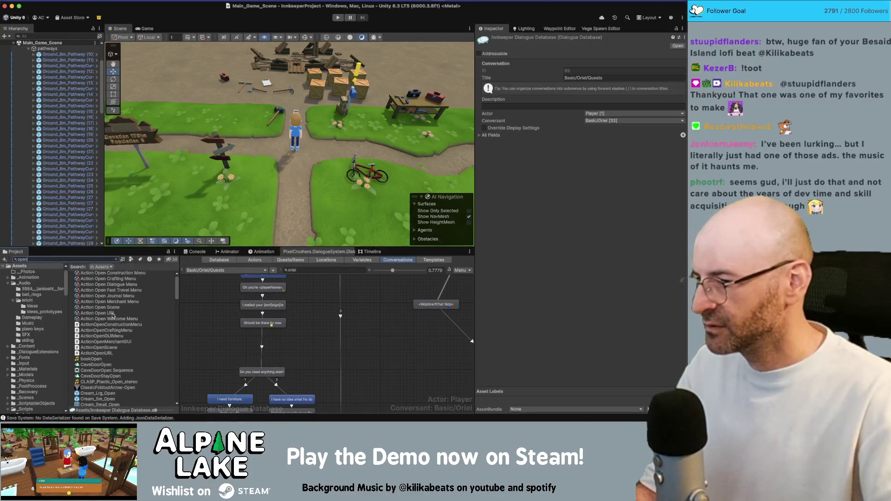
pyautogui.click(131, 259)
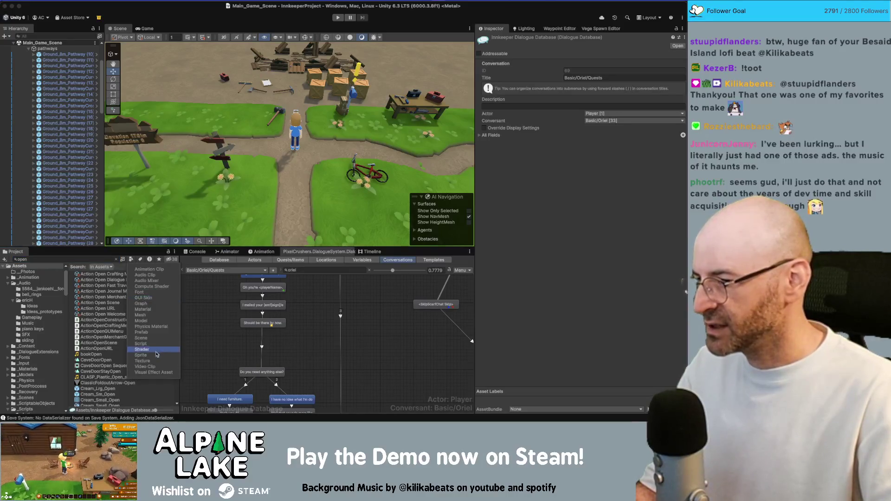
pyautogui.click(151, 274)
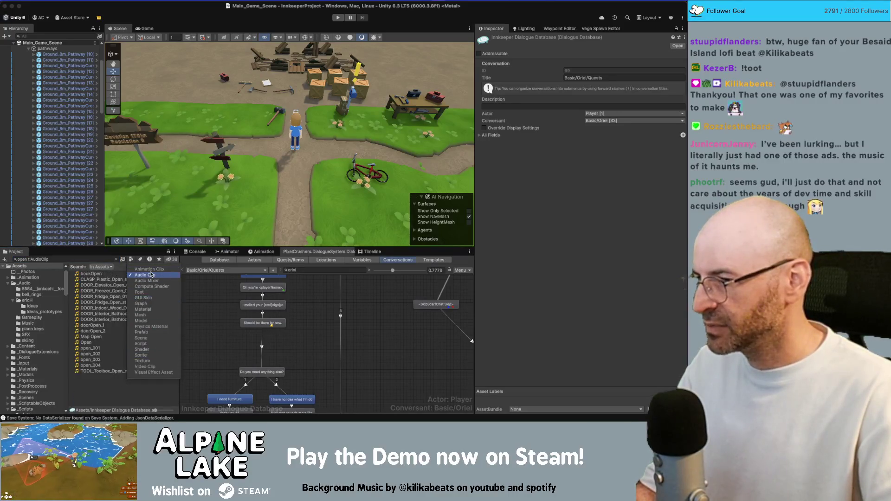
pyautogui.click(113, 280)
# Step: Audition the door-opening clips in order, from DOOR_Freezer_Open_01_mono down to open_002
pyautogui.press('Down')
pyautogui.press('Down')
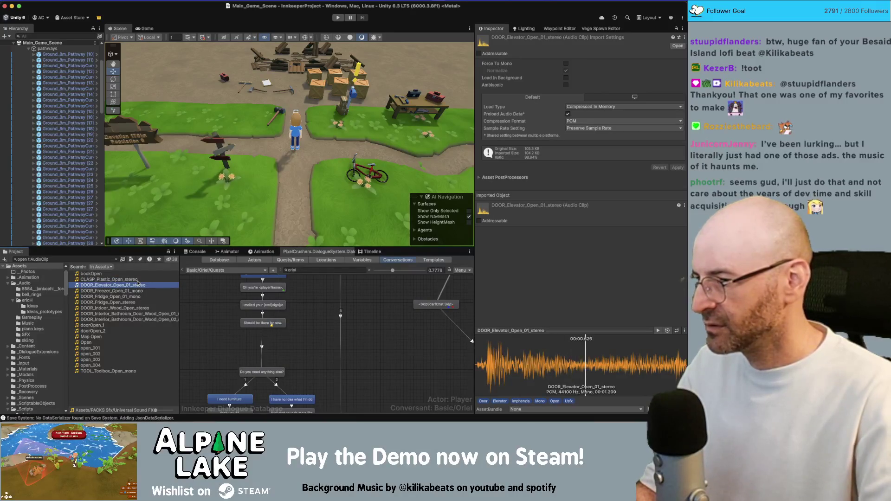
pyautogui.press('Down')
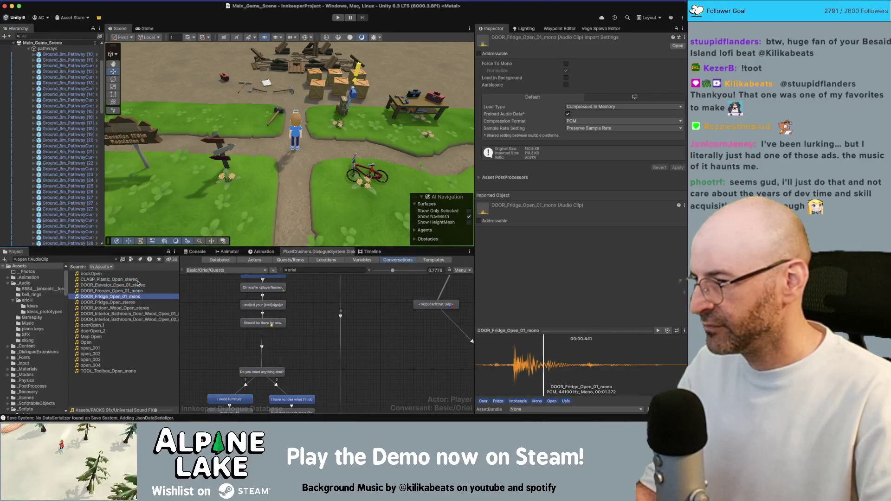
pyautogui.press('Down')
pyautogui.press('Down')
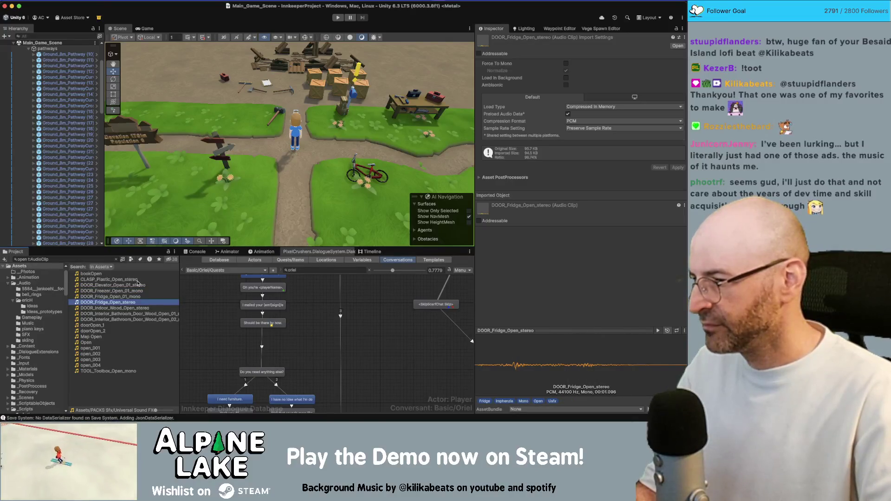
pyautogui.press('Down')
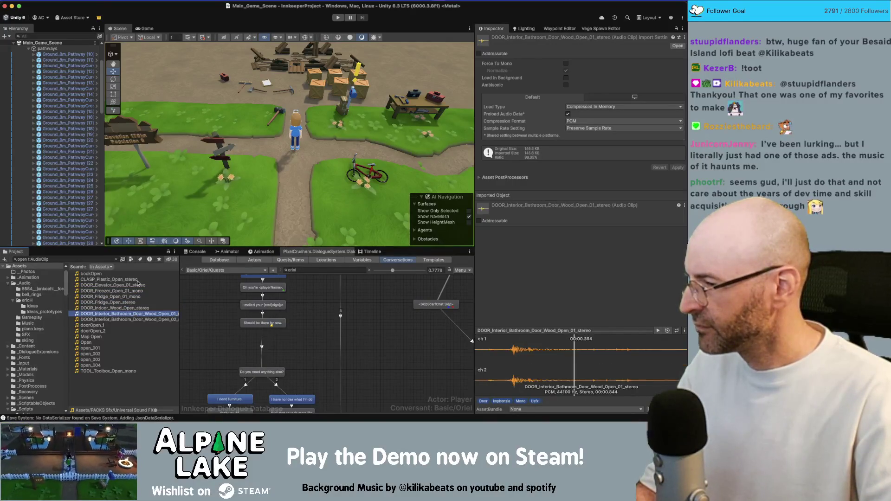
pyautogui.press('Down')
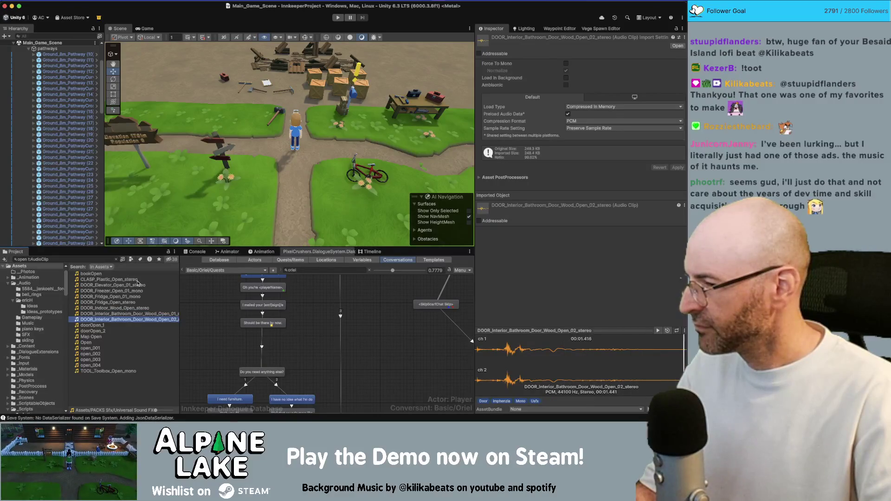
pyautogui.press('Down')
pyautogui.press('Down')
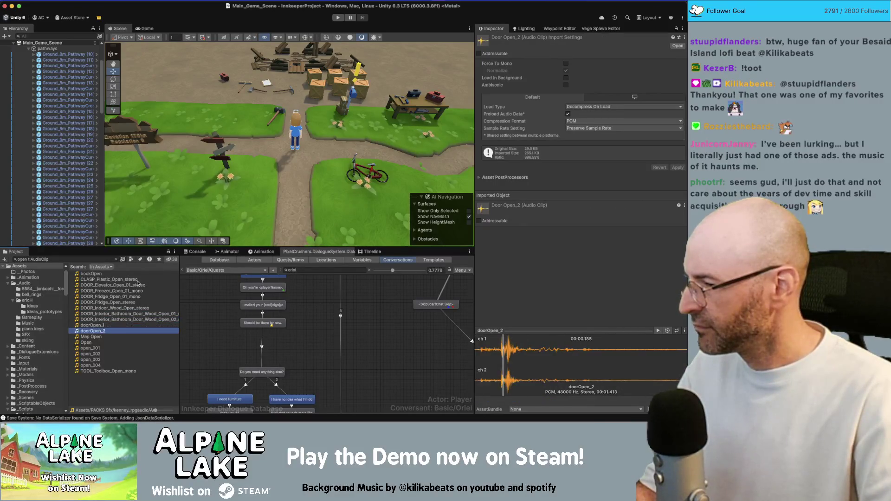
pyautogui.press('Down')
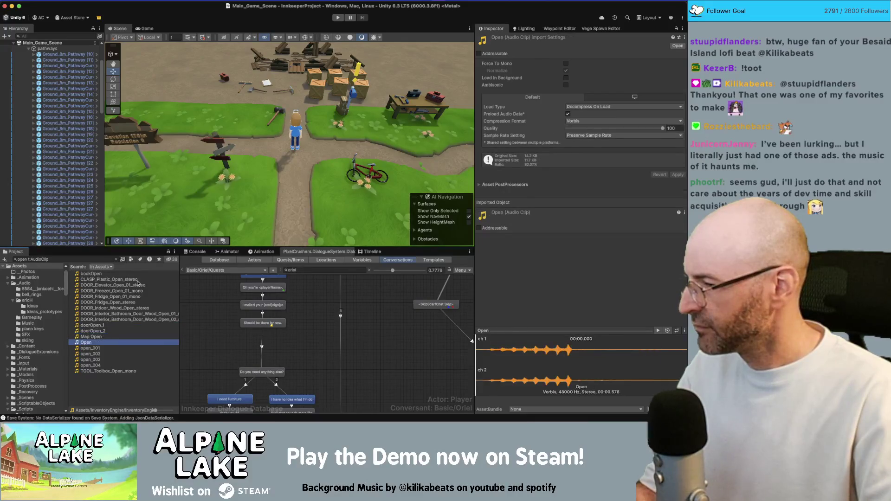
pyautogui.press('Down')
pyautogui.press('Down')
pyautogui.press('Down')
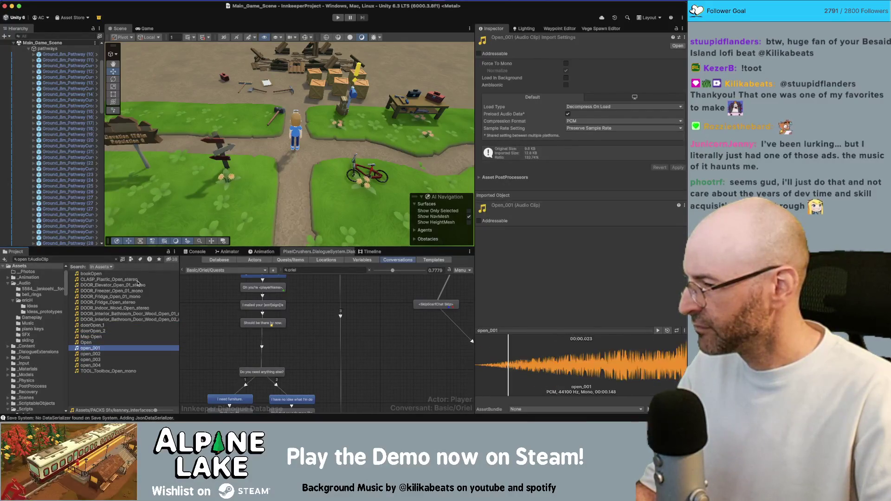
pyautogui.press('Down')
pyautogui.press('Down')
pyautogui.press('Down')
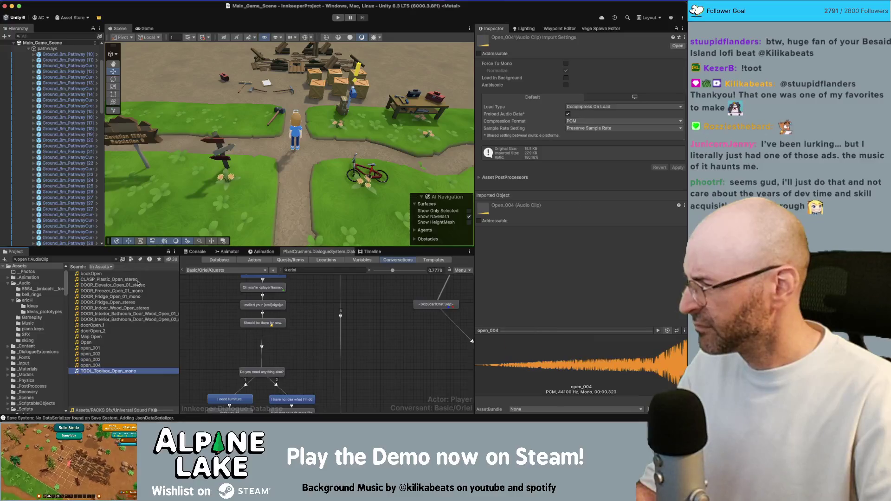
# Step: Compare doorOpen_1 with doorOpen_2, then replay the CLASP_Plastic_Open_stereo clip
pyautogui.click(98, 326)
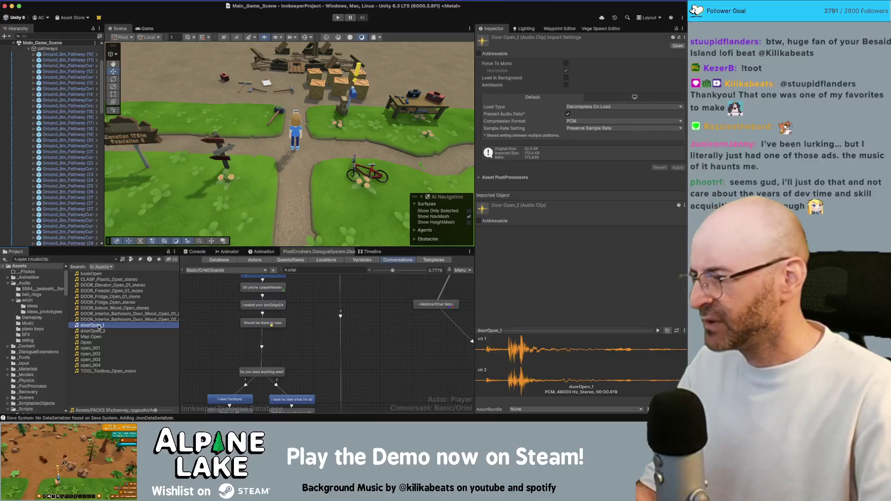
pyautogui.press('Down')
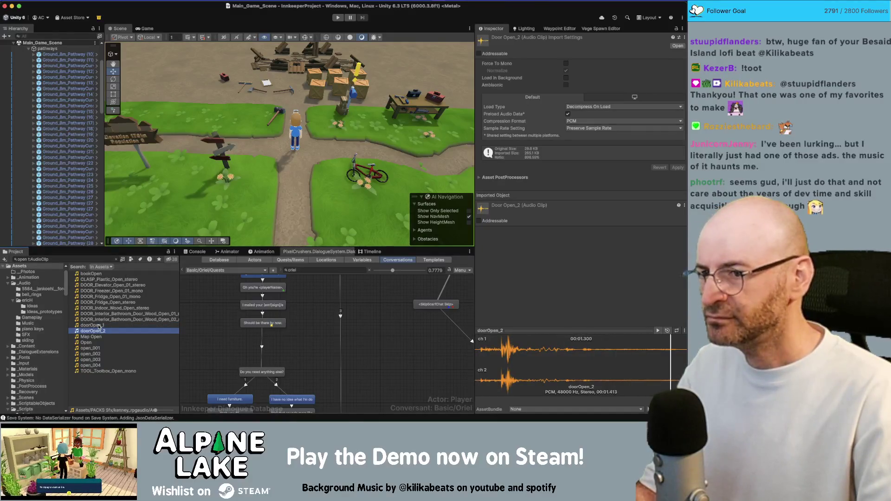
pyautogui.click(98, 326)
pyautogui.press('Up')
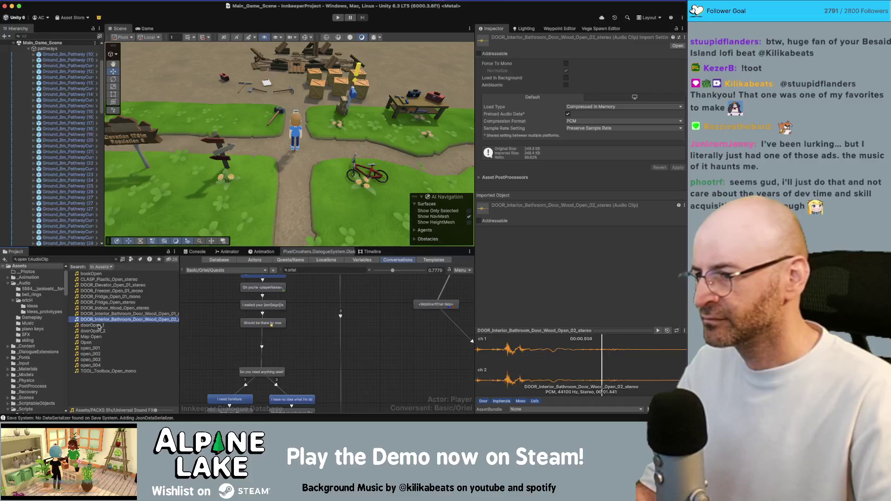
pyautogui.click(98, 281)
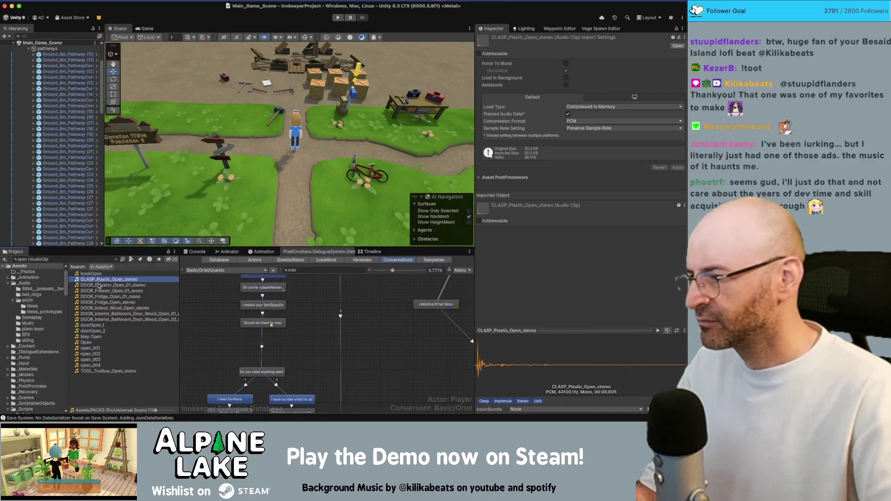
pyautogui.click(99, 285)
pyautogui.press('Up')
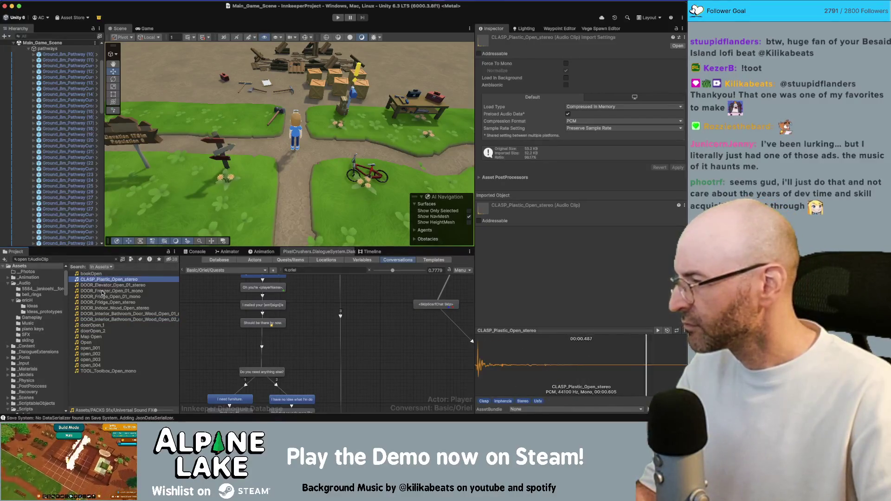
# Step: Replay the freezer, fridge and DOOR_Indoor_Wood_Open_stereo door sounds
pyautogui.click(102, 291)
pyautogui.click(106, 291)
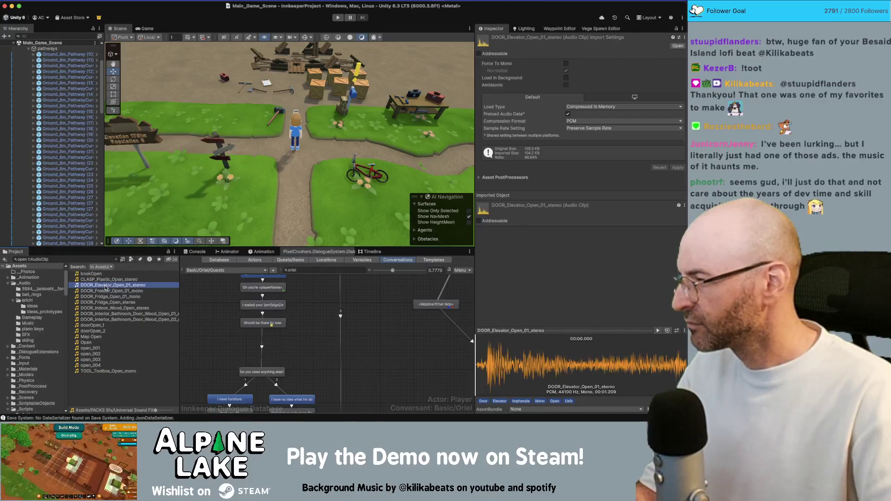
pyautogui.click(104, 297)
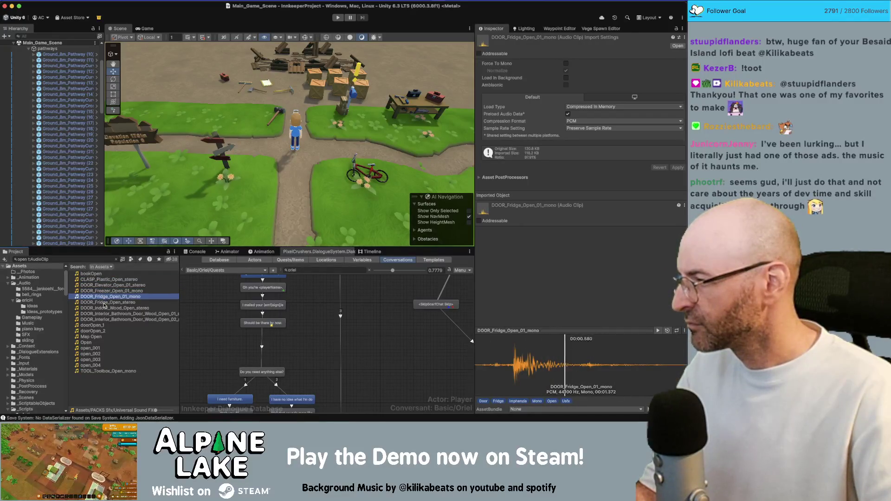
pyautogui.click(105, 303)
pyautogui.click(105, 297)
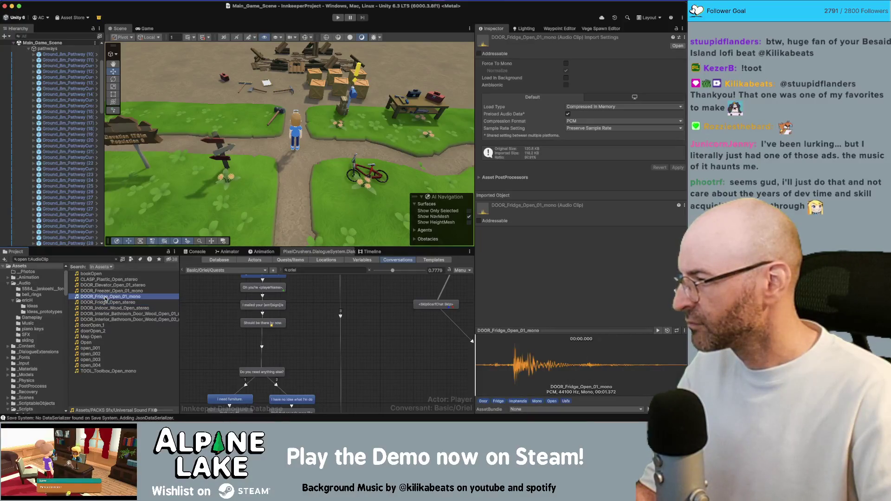
pyautogui.click(106, 302)
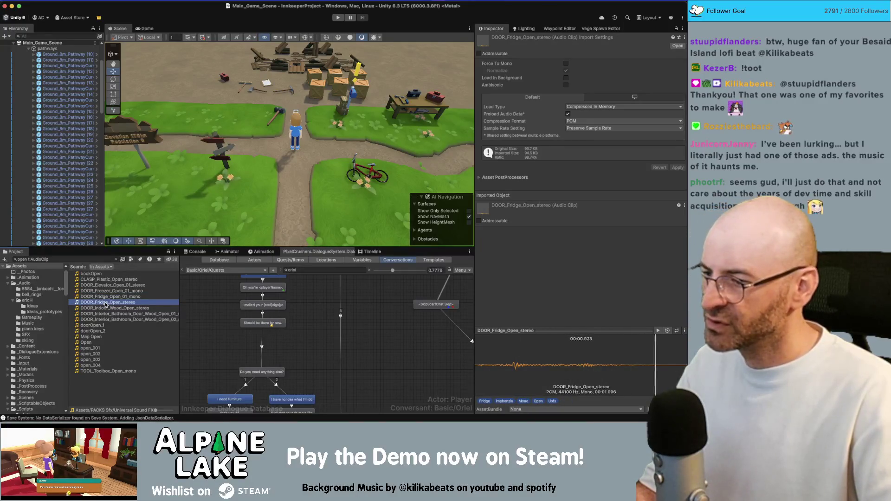
pyautogui.click(110, 308)
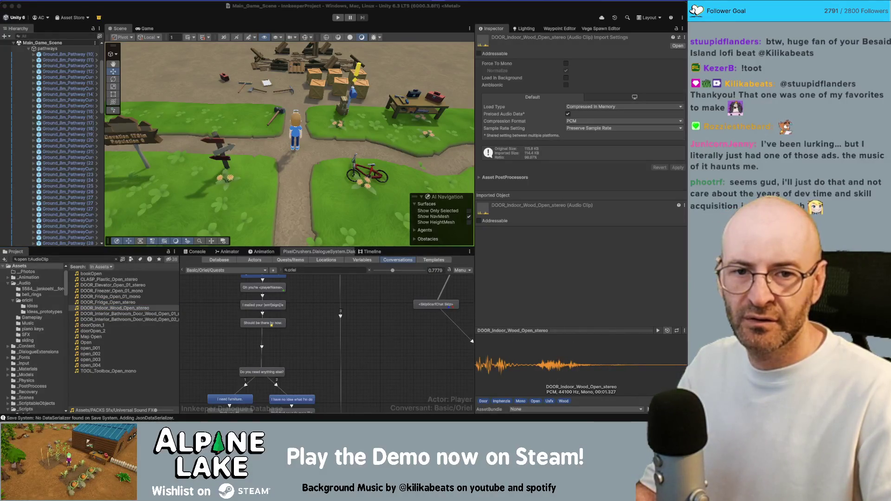
pyautogui.click(106, 308)
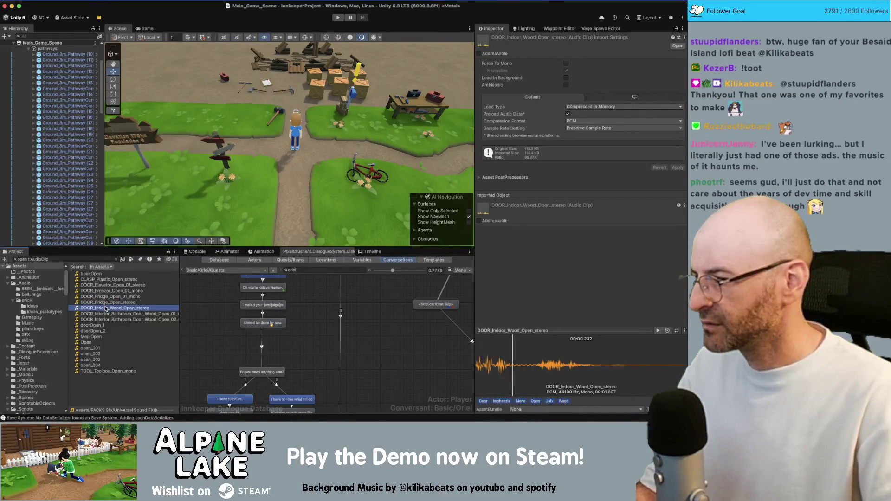
# Step: Compare the two bathroom door sounds and settle on previewing doorOpen_1
pyautogui.click(107, 314)
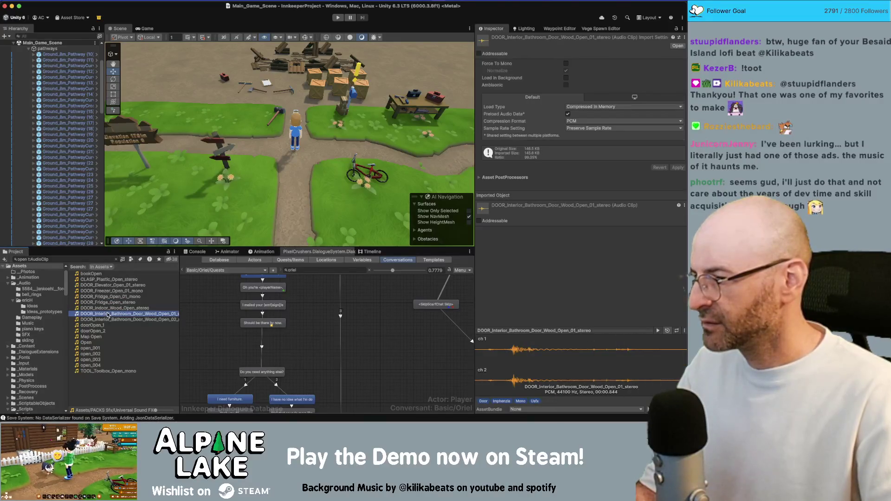
pyautogui.press('Down')
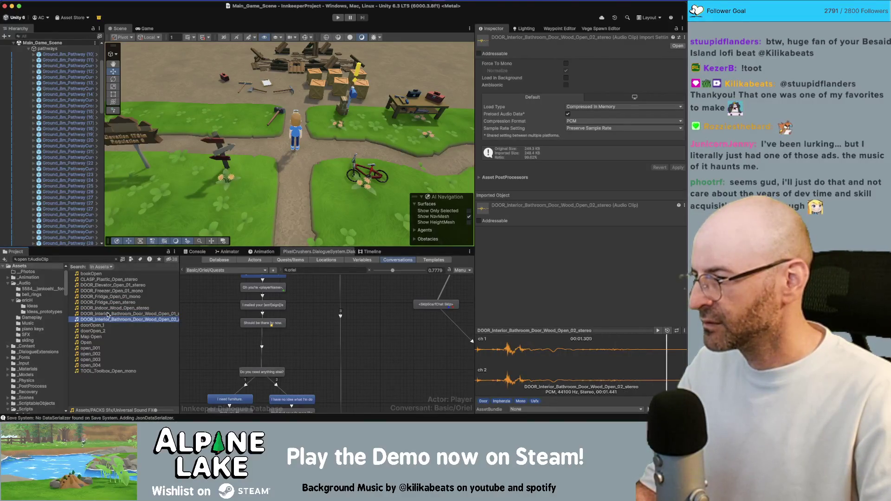
pyautogui.press('Up')
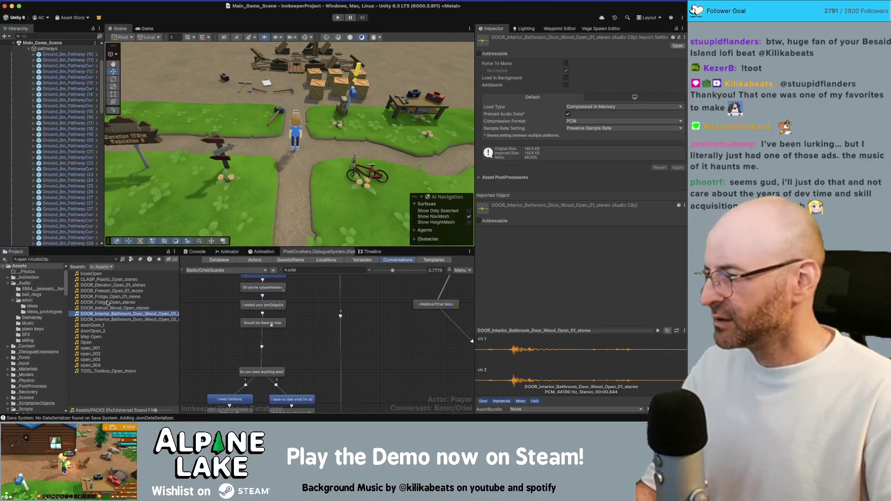
pyautogui.click(109, 325)
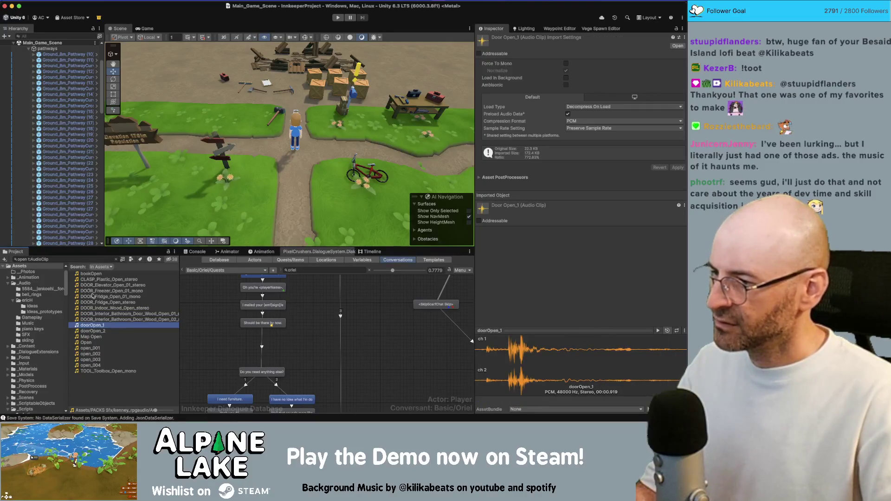
pyautogui.click(79, 259)
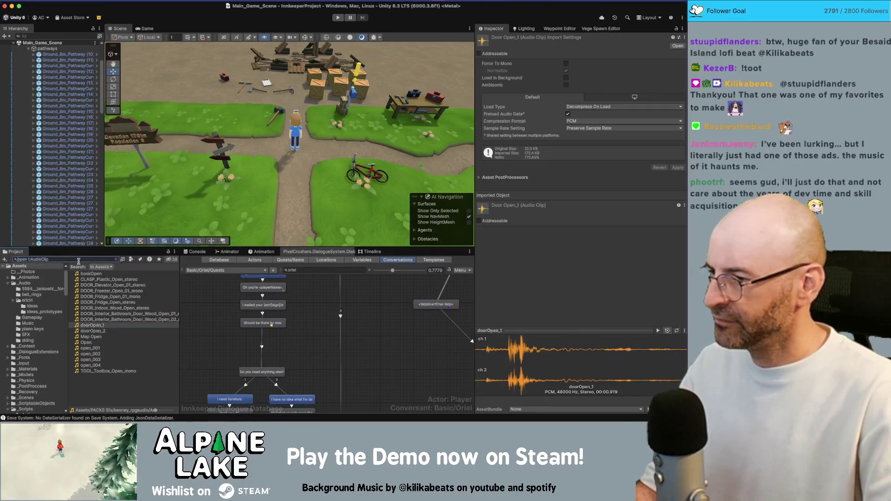
# Step: Search audio clips for 'door' and preview the cupboard wood close and slam sounds
pyautogui.press('BackSpace')
pyautogui.press('BackSpace')
pyautogui.press('BackSpace')
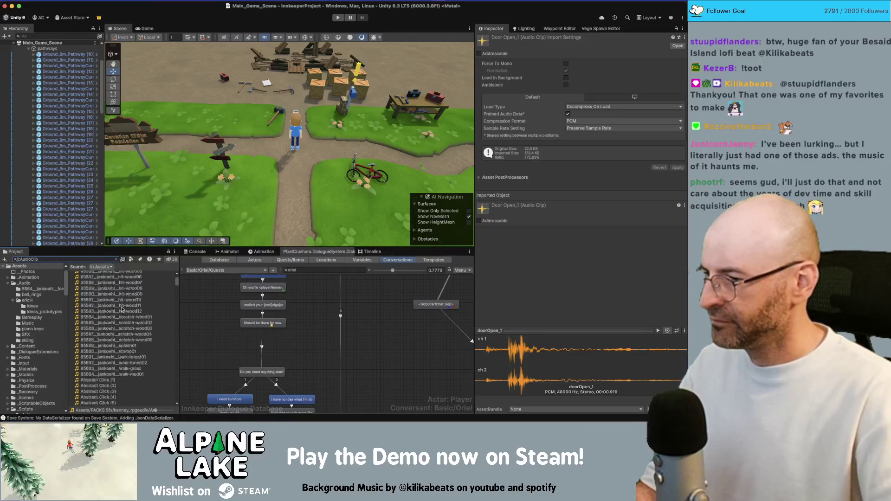
pyautogui.scroll(-10, 124, 305)
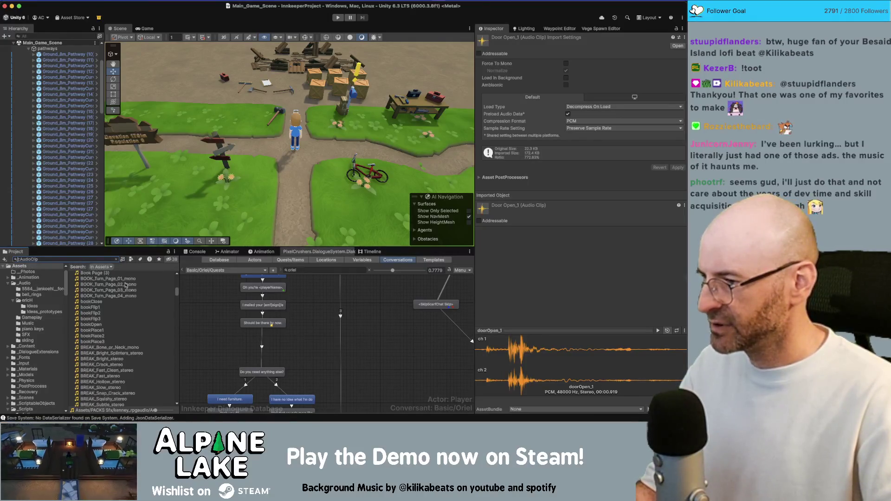
pyautogui.write('door')
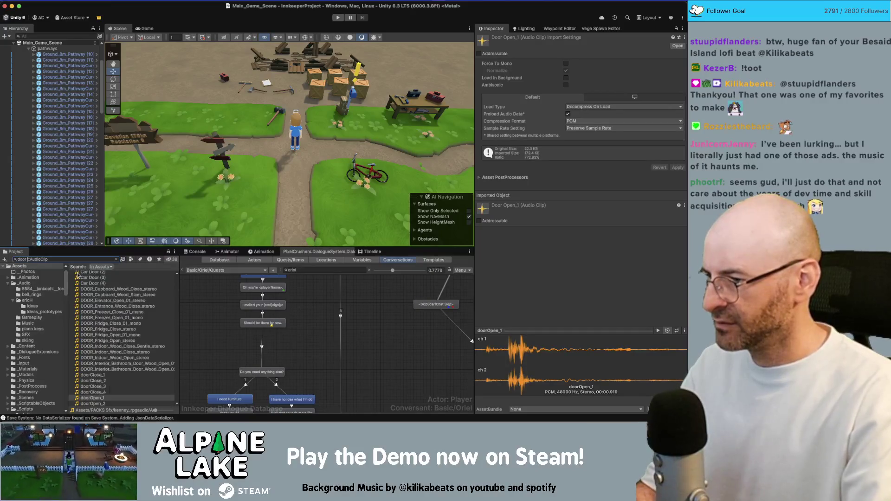
pyautogui.click(116, 289)
pyautogui.press('Down')
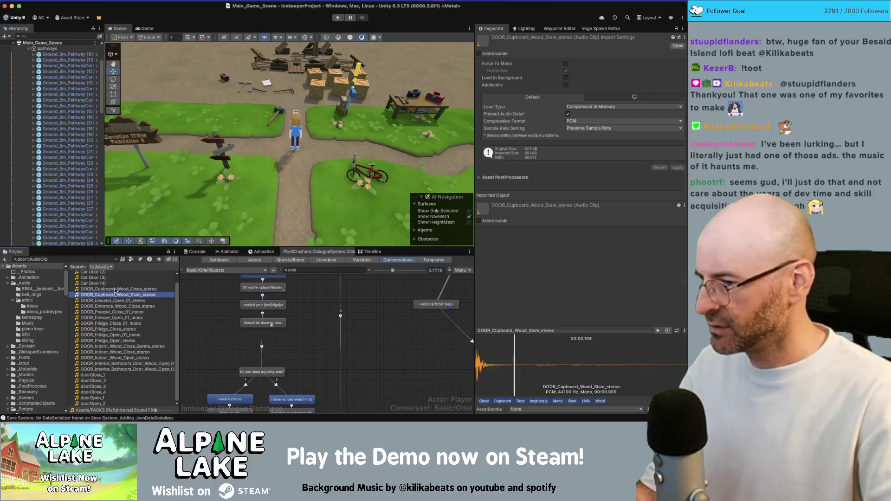
pyautogui.press('Up')
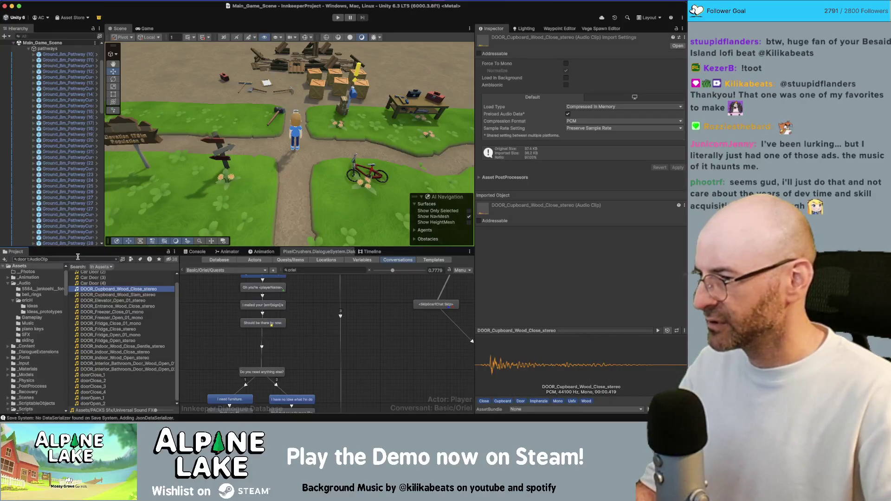
# Step: Narrow the search to 'cupboard' and replay the cupboard close and slam clips
pyautogui.click(78, 258)
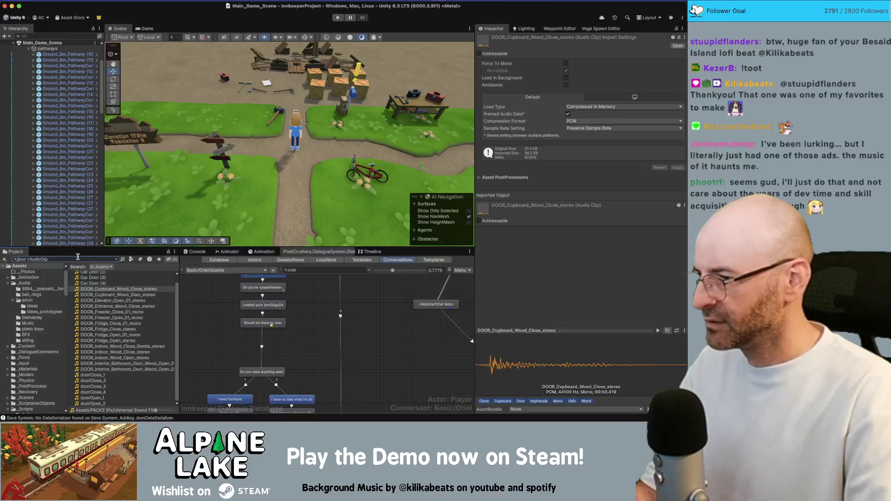
pyautogui.write('cupboard')
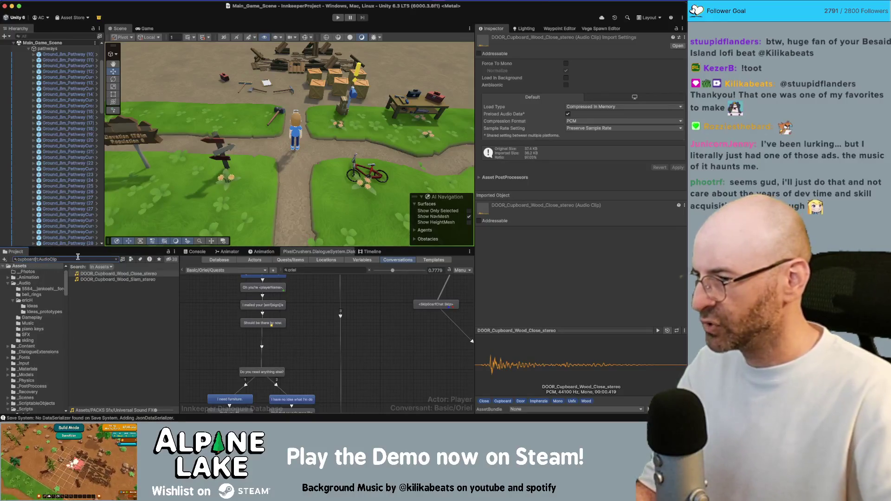
pyautogui.press('Down')
pyautogui.click(103, 273)
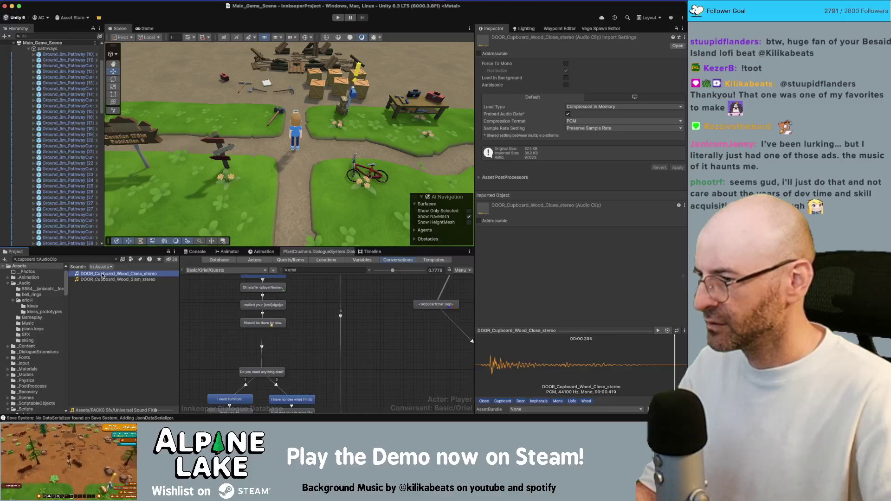
# Step: Search 'open', preview the Open clip, then clear the search word to list all clips
pyautogui.click(31, 258)
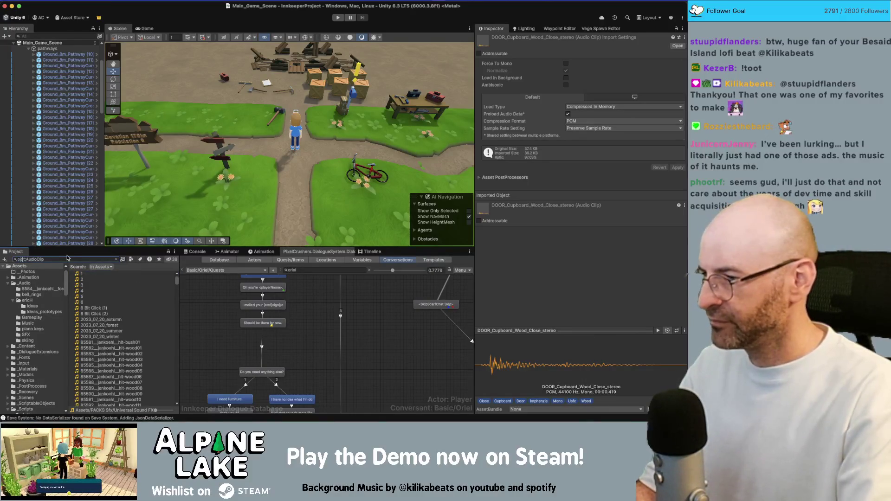
pyautogui.write('en')
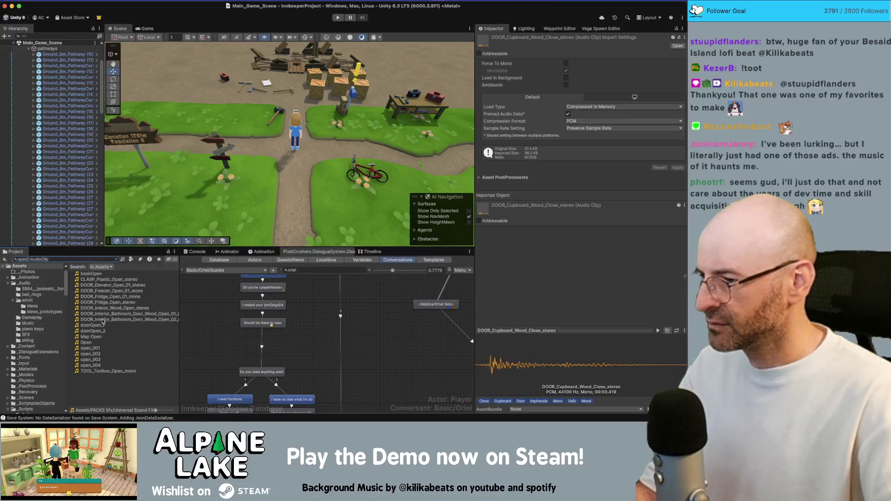
pyautogui.click(101, 342)
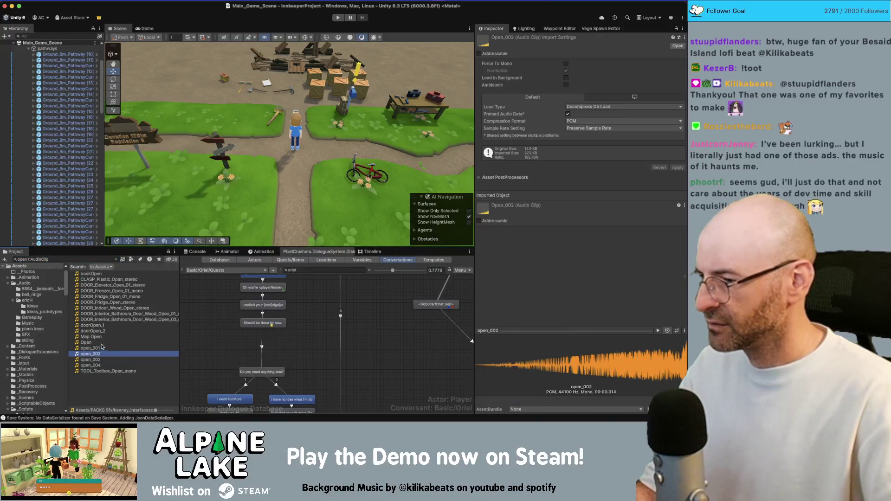
pyautogui.click(28, 260)
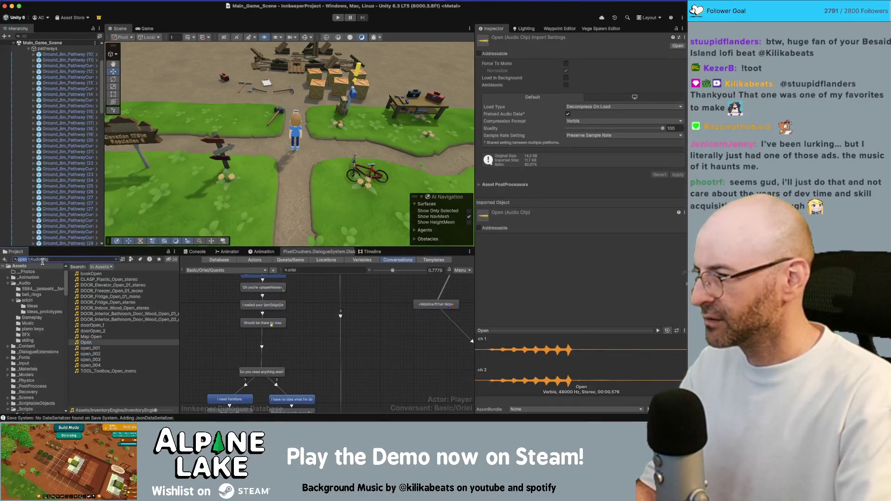
pyautogui.press('BackSpace')
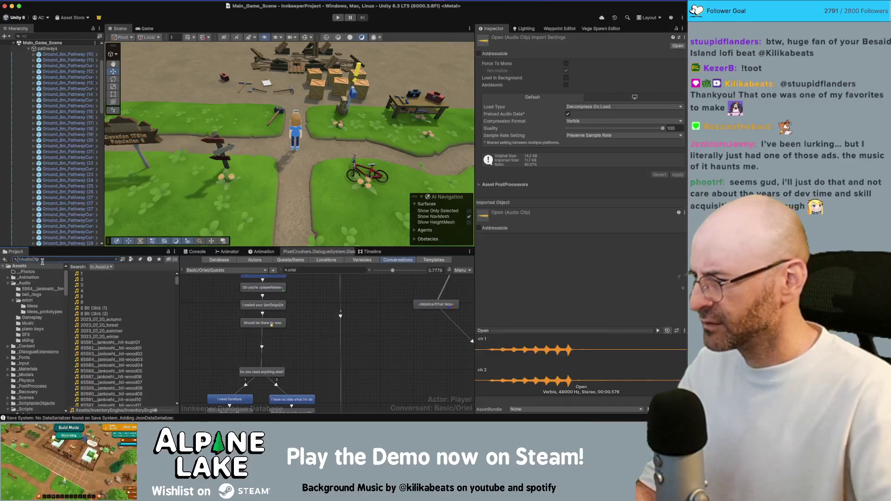
# Step: Preview the Cat Meow 13, Cat Meow 10, Cat Squeal, cat-angry and CLASP_Plastic_Close_stereo clips
pyautogui.scroll(-15, 112, 349)
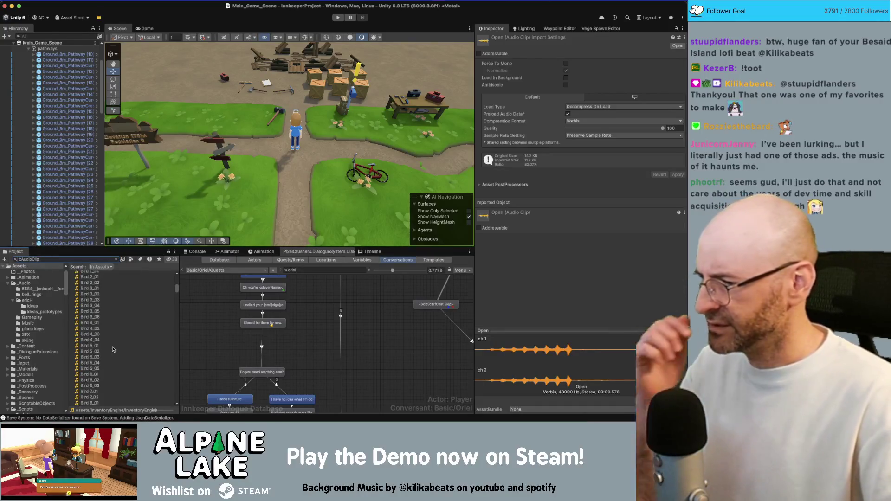
pyautogui.scroll(-10, 113, 349)
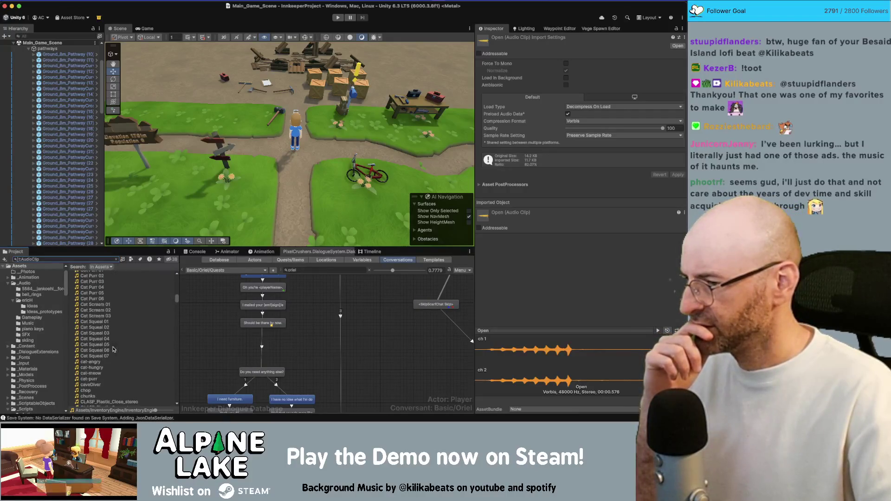
pyautogui.scroll(5, 113, 349)
pyautogui.click(112, 302)
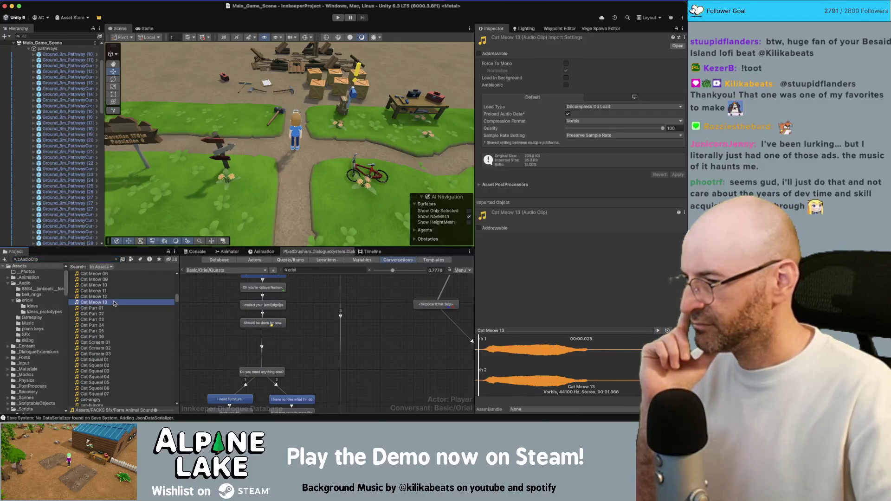
pyautogui.click(114, 303)
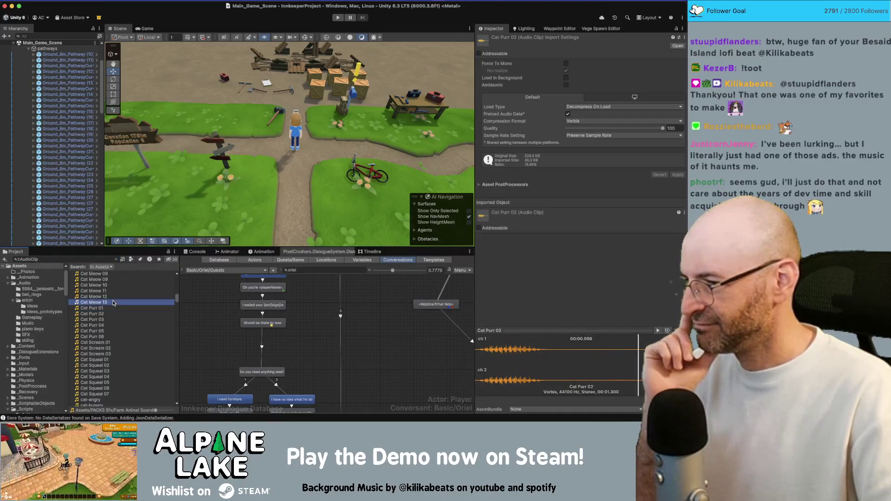
pyautogui.press('Up')
pyautogui.press('Up')
pyautogui.press('Up')
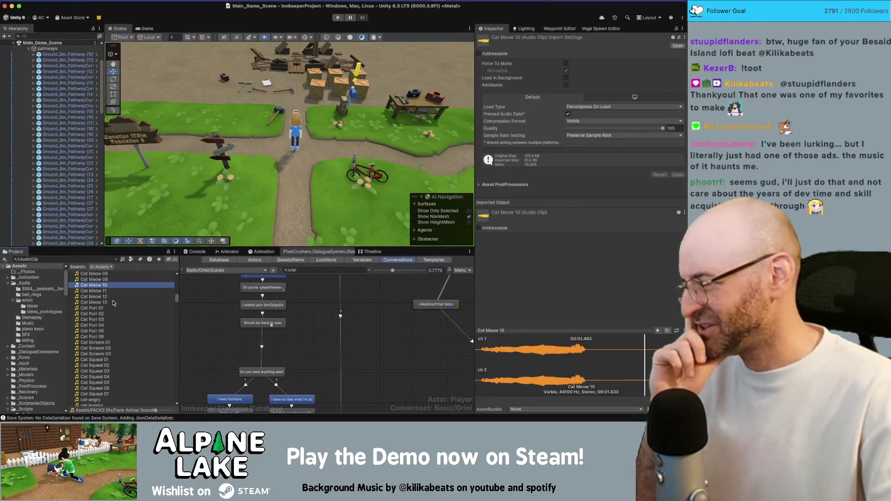
pyautogui.scroll(-3, 112, 303)
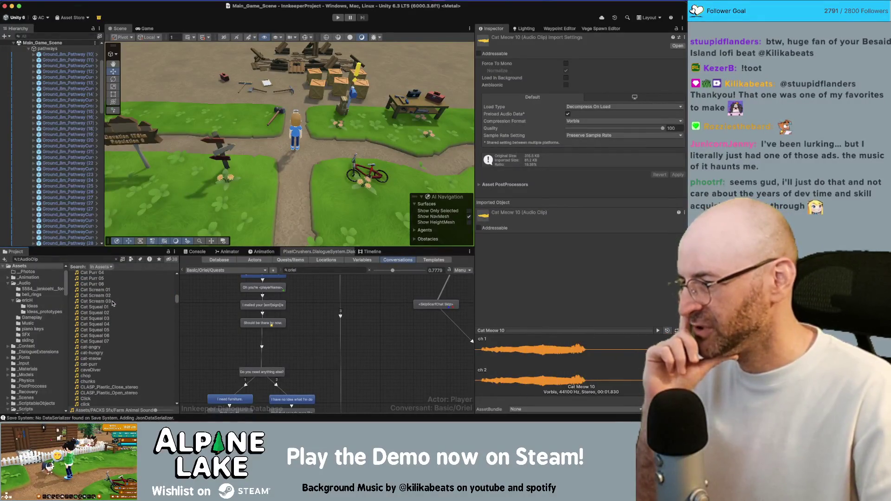
pyautogui.click(116, 318)
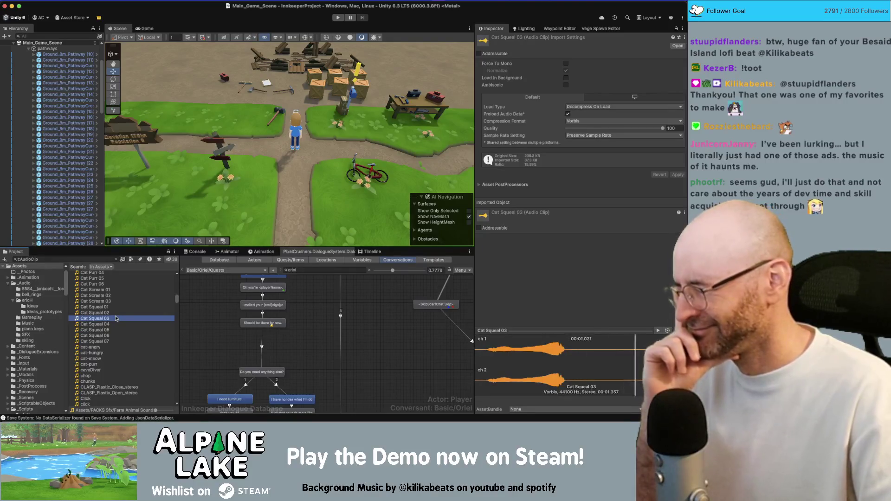
pyautogui.press('Up')
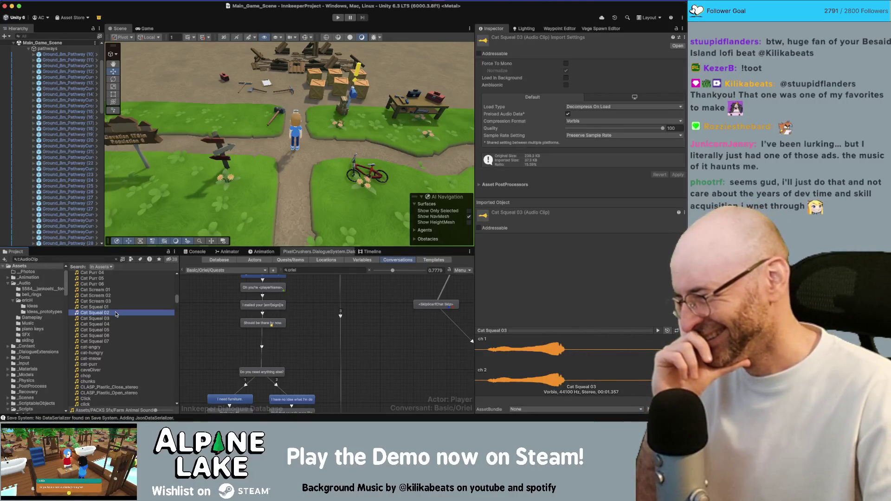
pyautogui.click(111, 348)
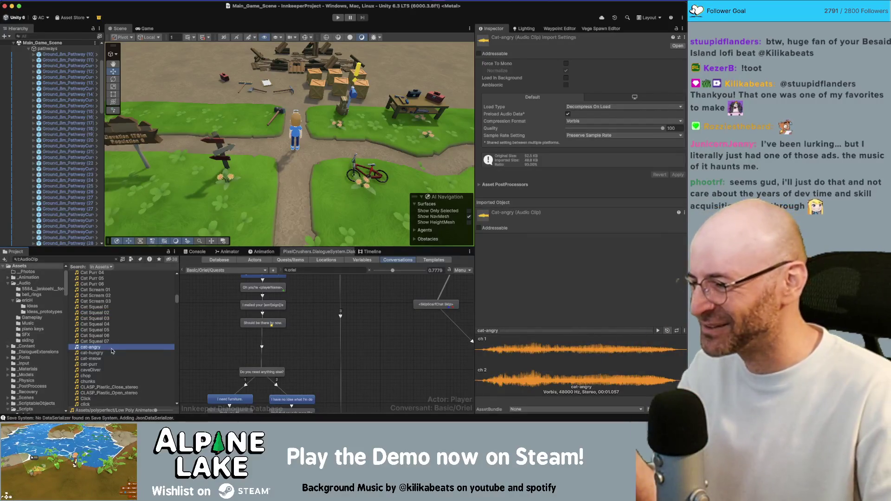
pyautogui.scroll(-1, 114, 358)
pyautogui.click(118, 385)
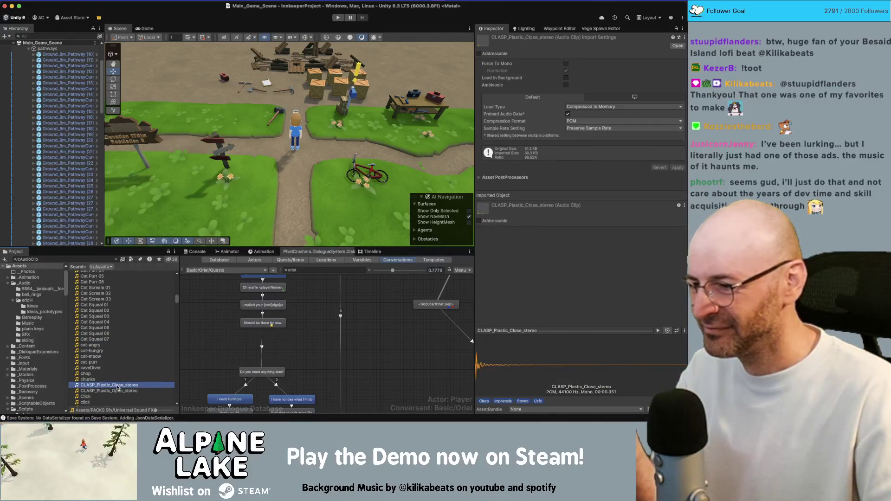
# Step: Preview the Click, Click (4), Click (7), Click Back (2), close_003 and click_004 clips
pyautogui.scroll(-5, 118, 375)
pyautogui.click(115, 316)
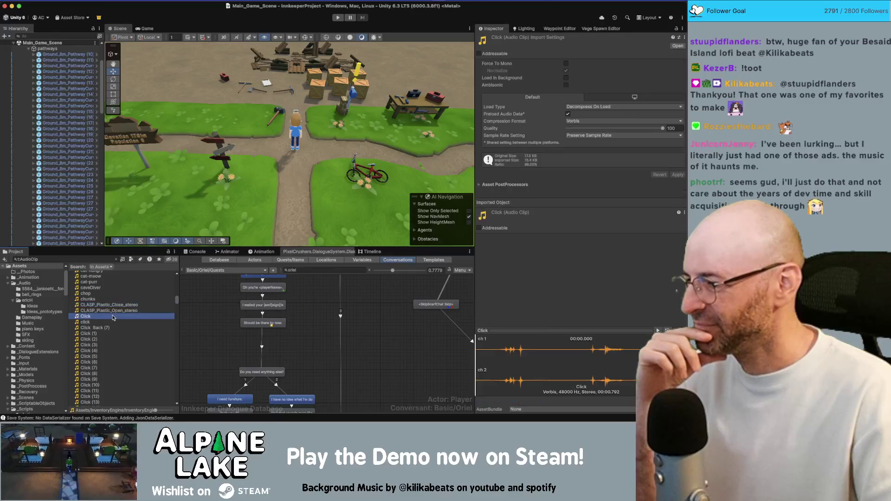
pyautogui.click(113, 350)
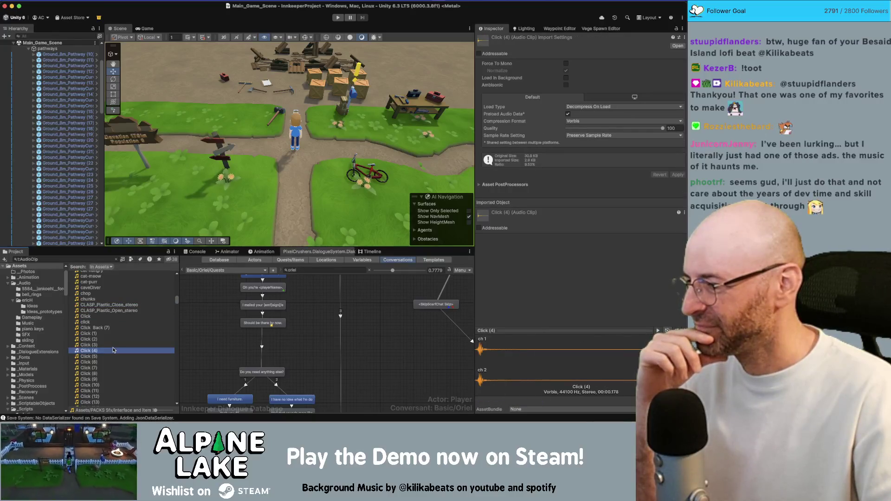
pyautogui.click(114, 343)
pyautogui.click(110, 369)
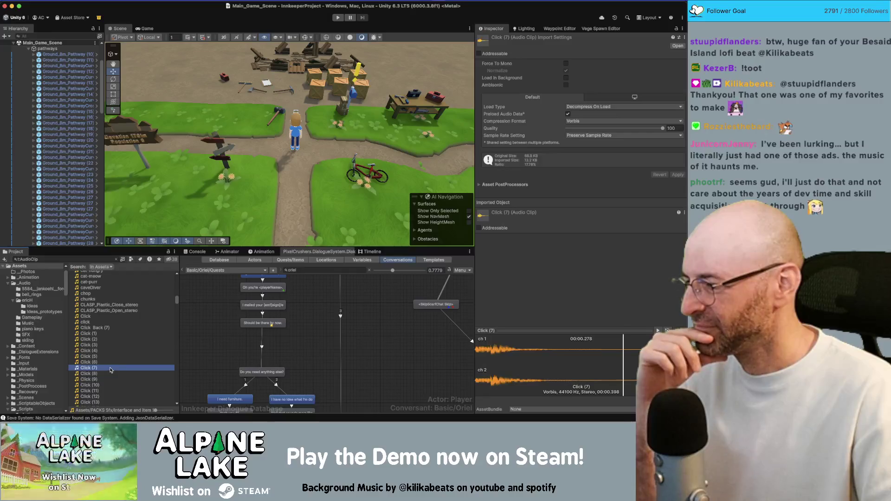
pyautogui.scroll(-5, 111, 369)
pyautogui.click(112, 362)
pyautogui.scroll(-5, 118, 362)
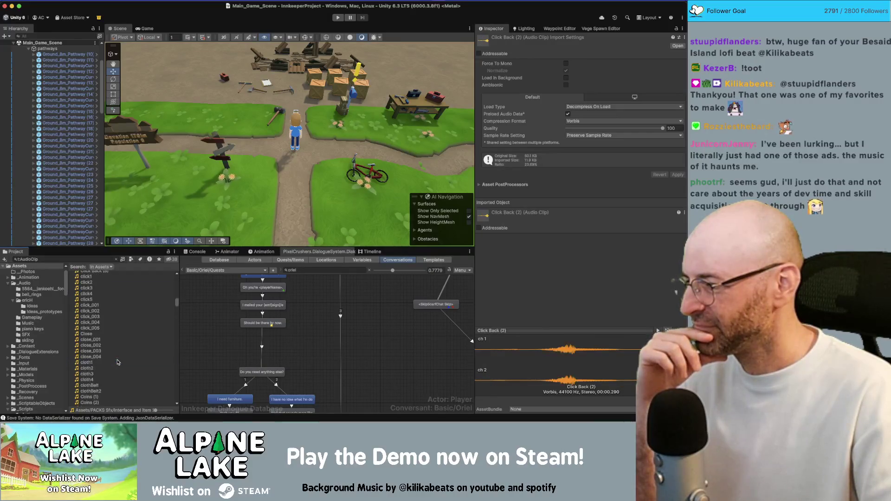
pyautogui.click(117, 352)
pyautogui.click(110, 322)
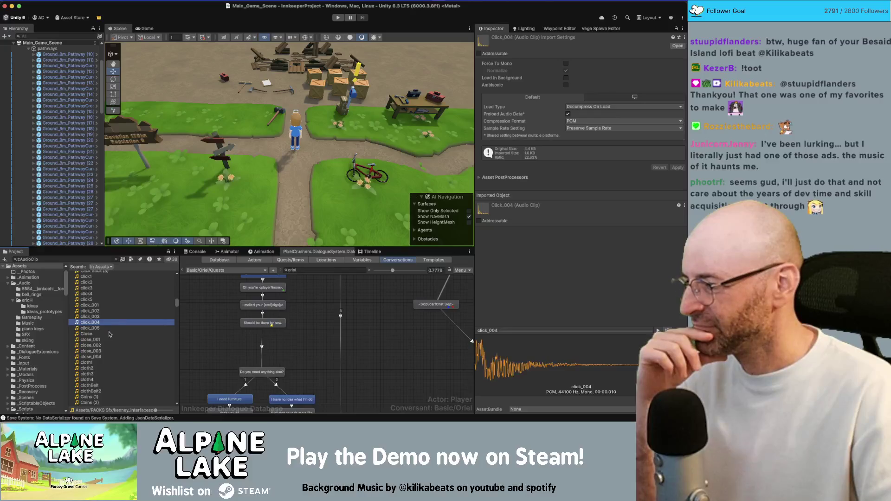
# Step: Preview the Coins (14), cow-bell, Countdown GO (2) and CRACK_Bright_Crisp clips
pyautogui.scroll(-5, 109, 336)
pyautogui.click(108, 335)
pyautogui.scroll(-5, 108, 339)
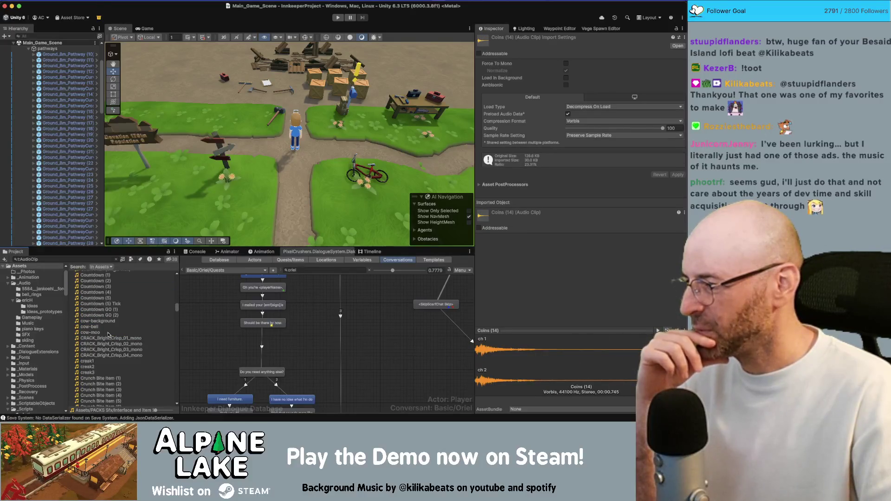
pyautogui.click(107, 327)
pyautogui.press('Up')
pyautogui.press('Up')
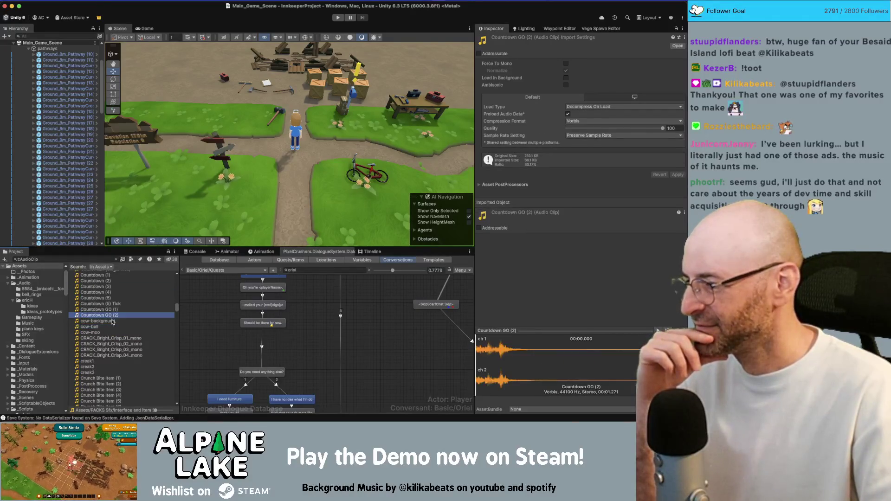
pyautogui.click(110, 338)
pyautogui.click(112, 344)
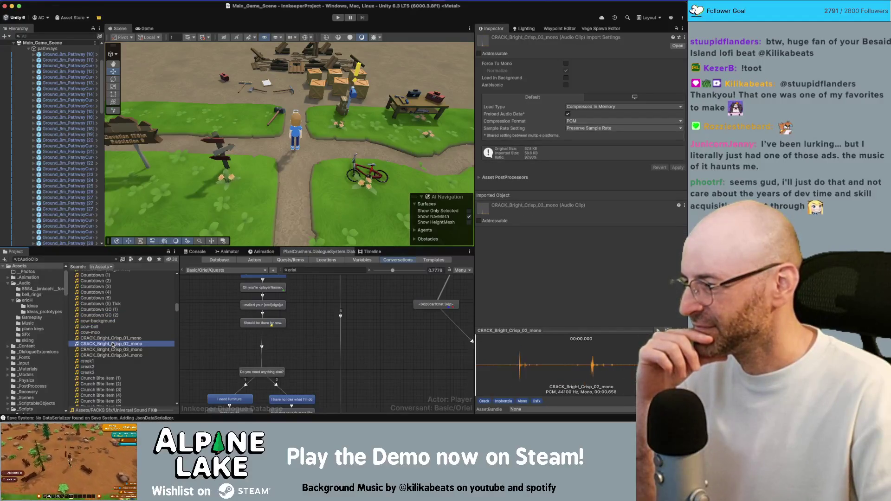
# Step: Preview creak2, creak3, deer-walk, Danger [loop] and finally DEMOLISH_Metal_Quick_stereo
pyautogui.scroll(-3, 112, 344)
pyautogui.scroll(-2, 113, 344)
pyautogui.click(114, 327)
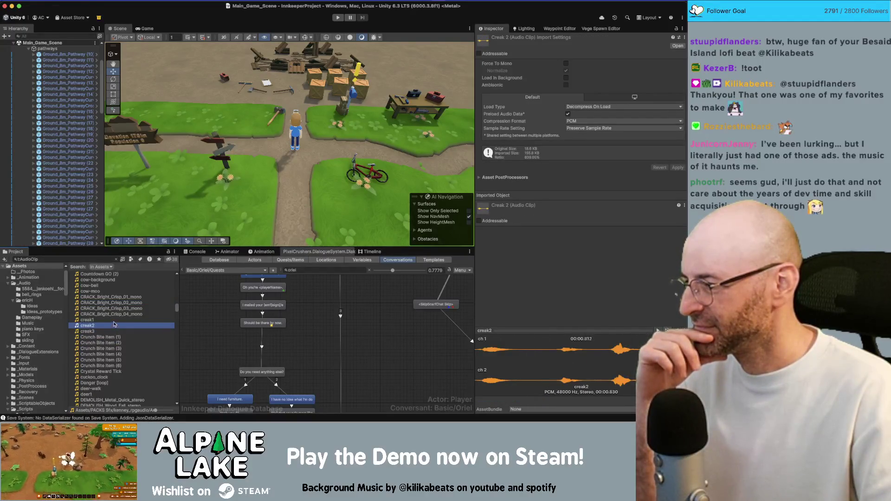
pyautogui.click(113, 332)
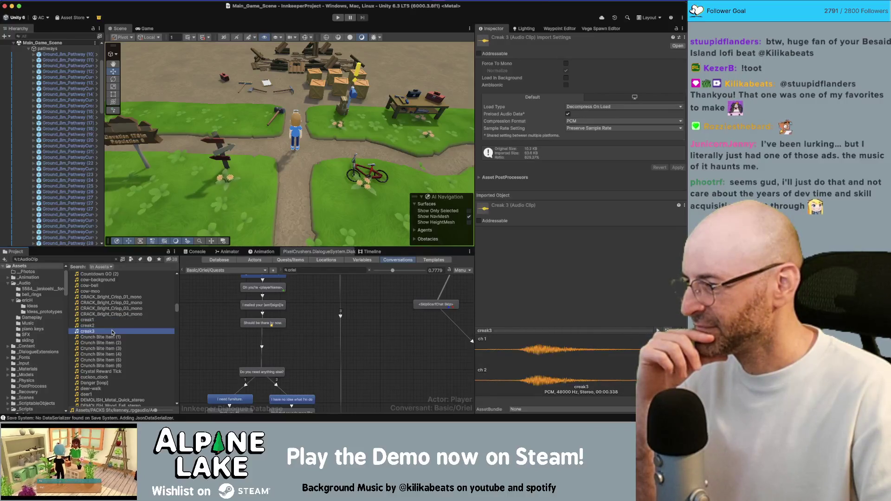
pyautogui.scroll(-4, 111, 341)
pyautogui.click(107, 341)
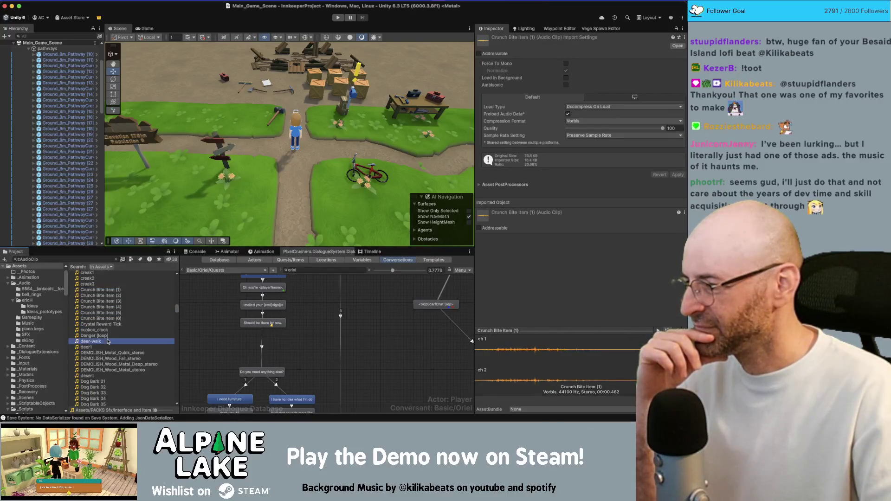
pyautogui.click(108, 337)
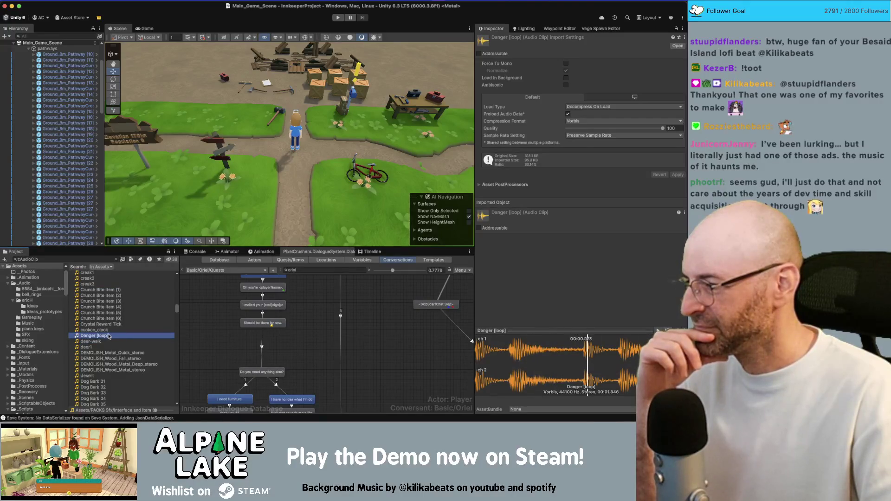
pyautogui.click(111, 354)
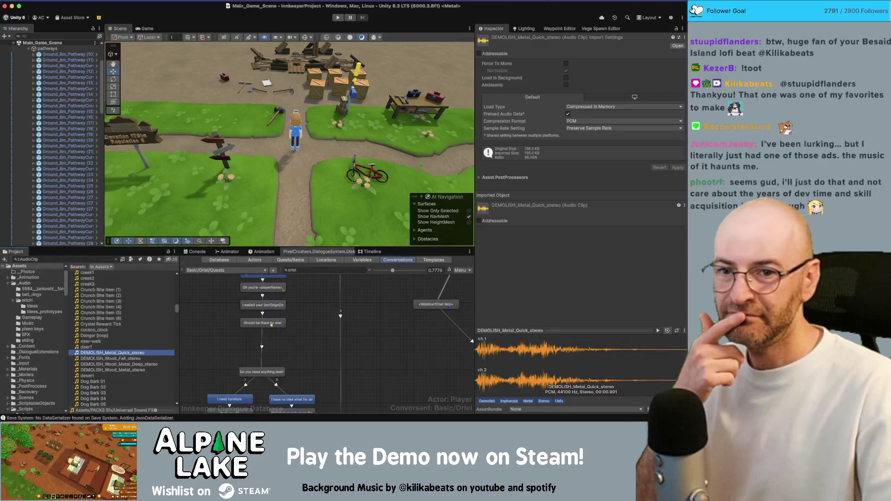
pyautogui.press('super+Tab')
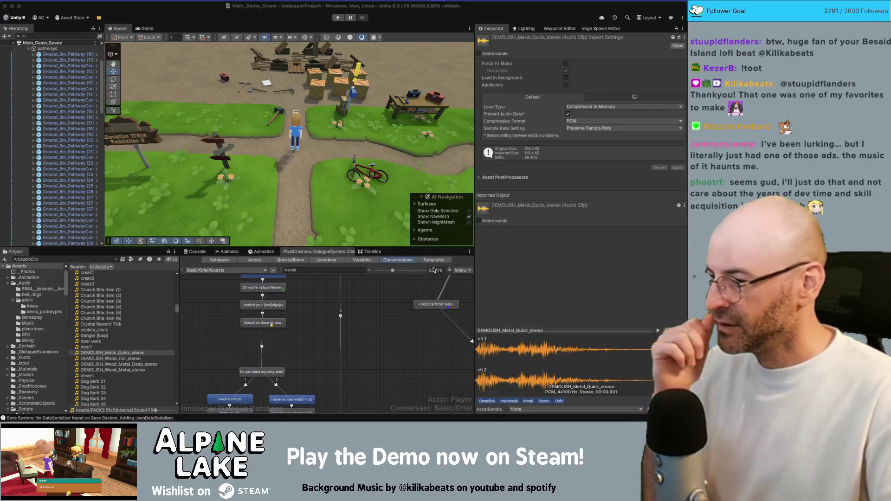
pyautogui.scroll(-10, 150, 335)
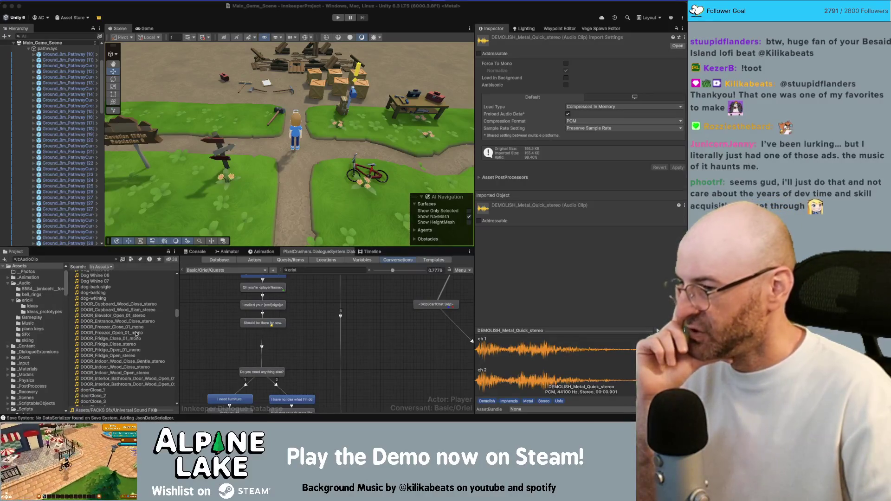
# Step: Preview the elevator door opening sound and both bathroom wooden door opening sounds
pyautogui.click(118, 305)
pyautogui.click(114, 316)
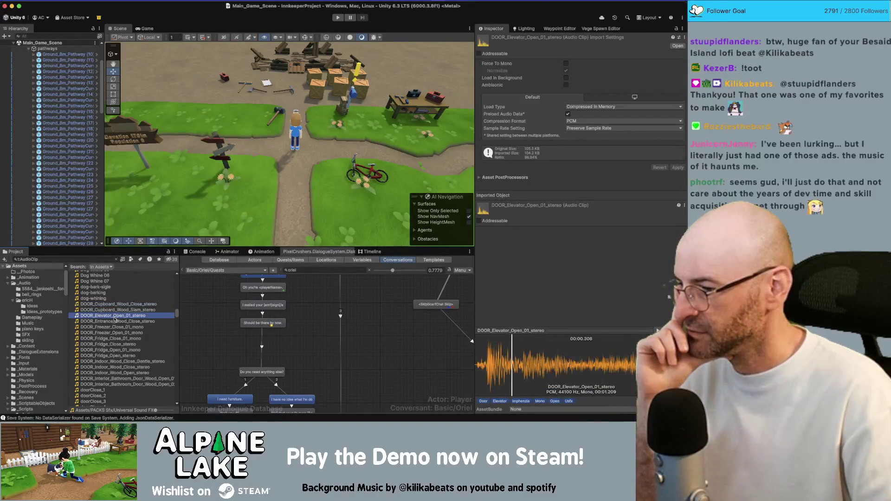
pyautogui.click(124, 373)
pyautogui.click(127, 379)
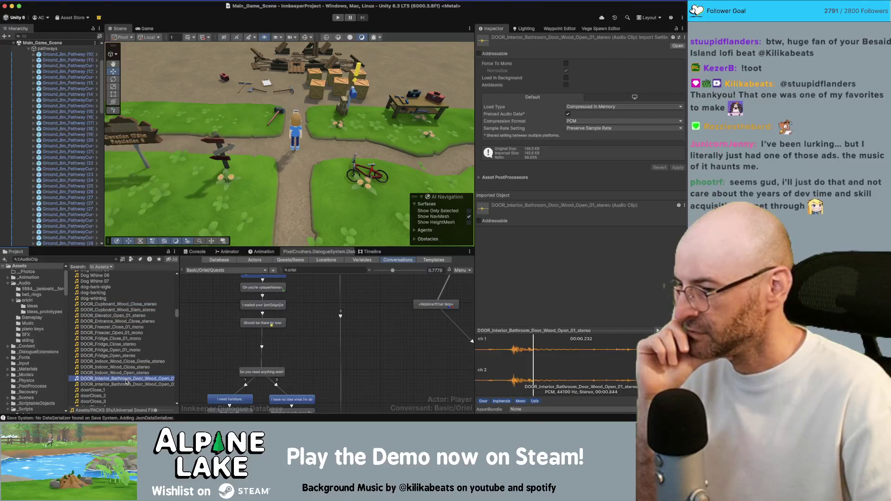
pyautogui.click(126, 385)
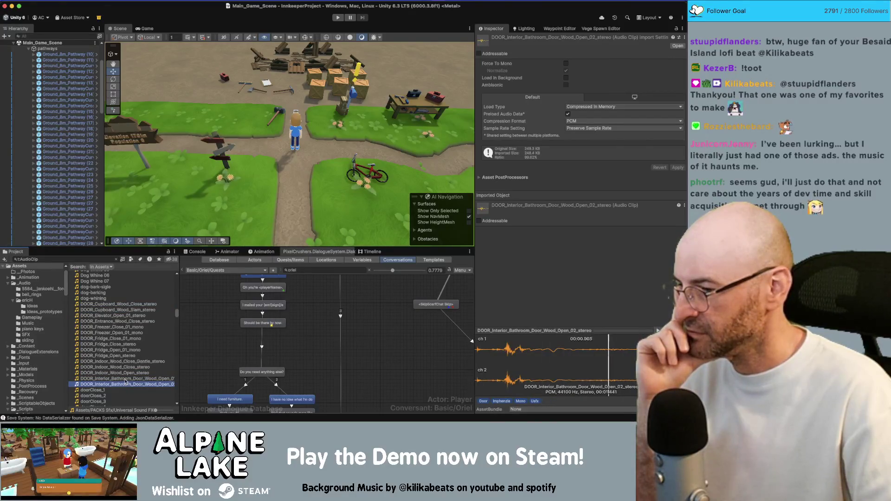
pyautogui.click(125, 379)
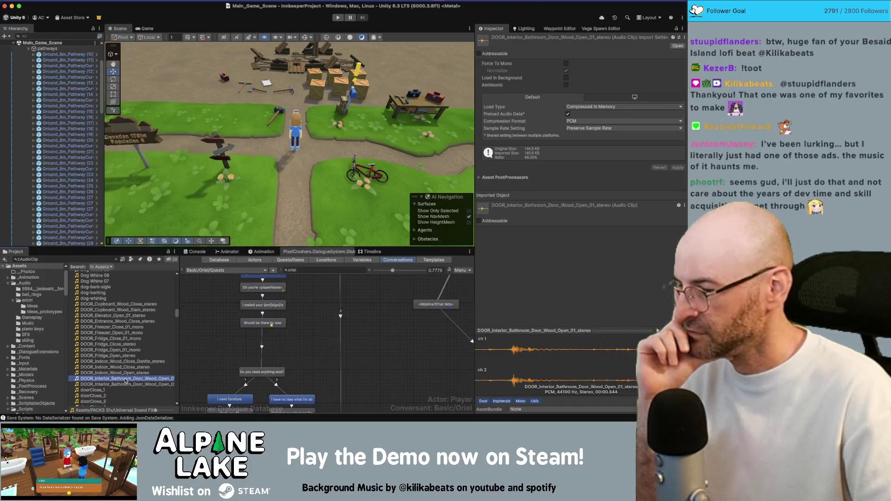
# Step: Compare doorOpen_1/2 and doorClose_2/3/4, then settle on DOOR_Interior_Bathroom_Door_Wood_Open_01_stereo
pyautogui.scroll(-3, 125, 379)
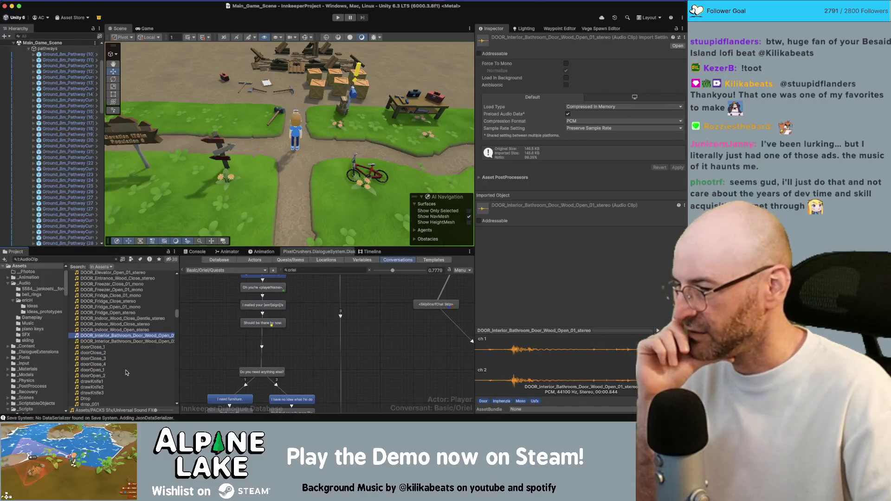
pyautogui.click(127, 370)
pyautogui.click(124, 376)
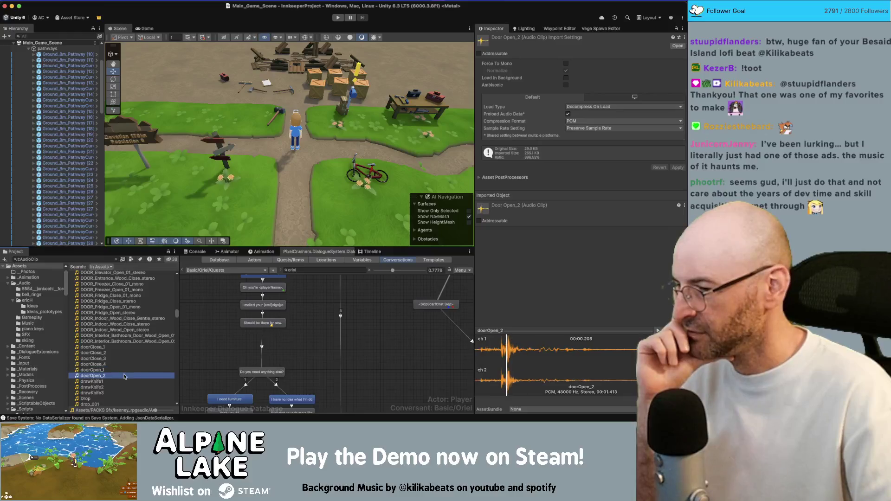
pyautogui.click(126, 359)
pyautogui.click(125, 353)
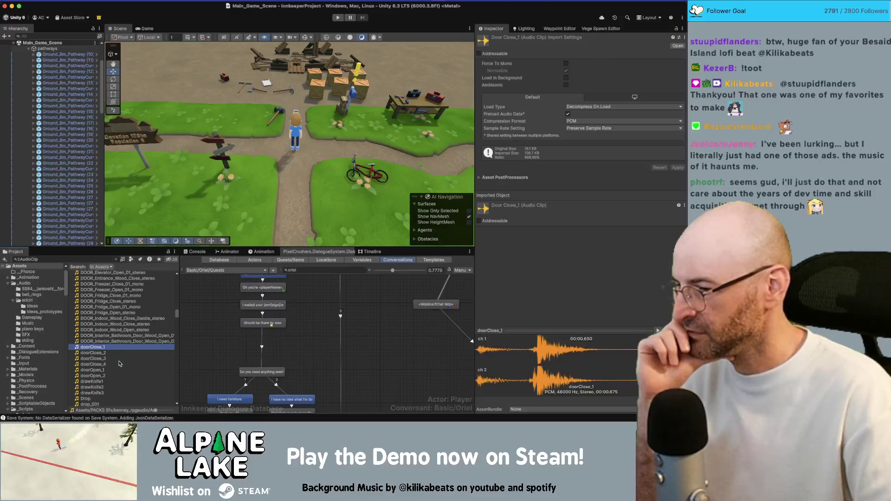
pyautogui.click(119, 364)
pyautogui.click(119, 341)
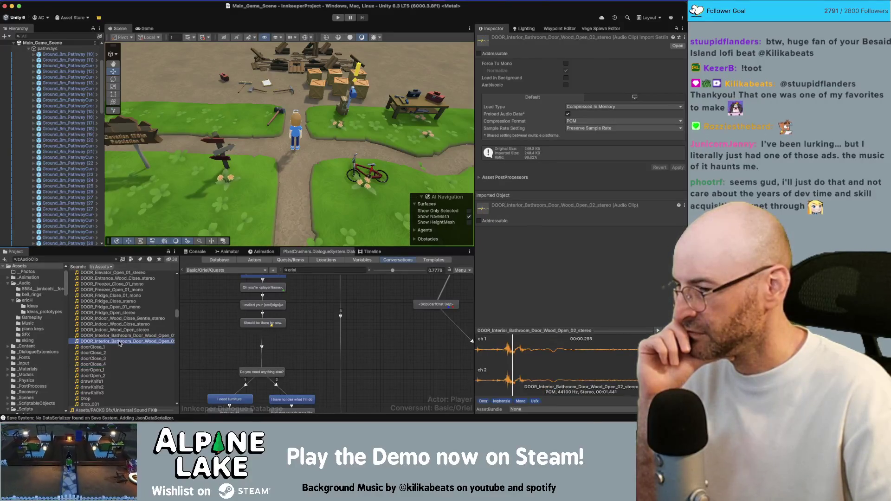
pyautogui.click(120, 336)
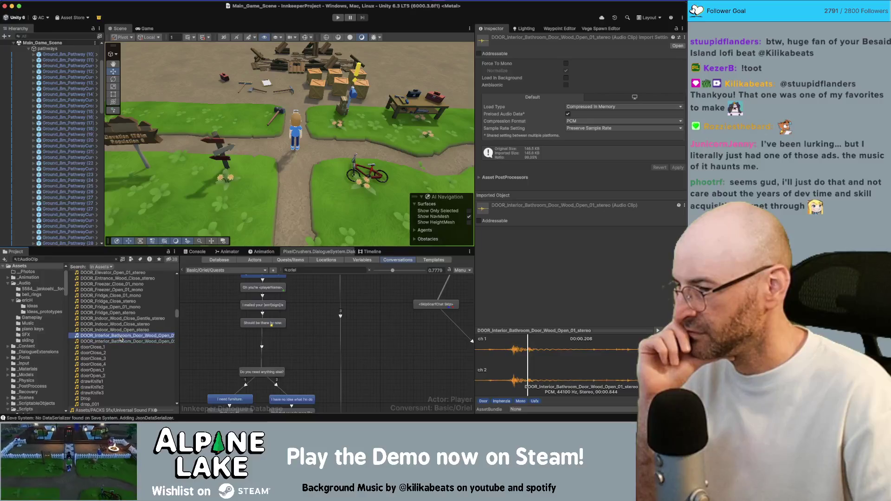
pyautogui.click(120, 341)
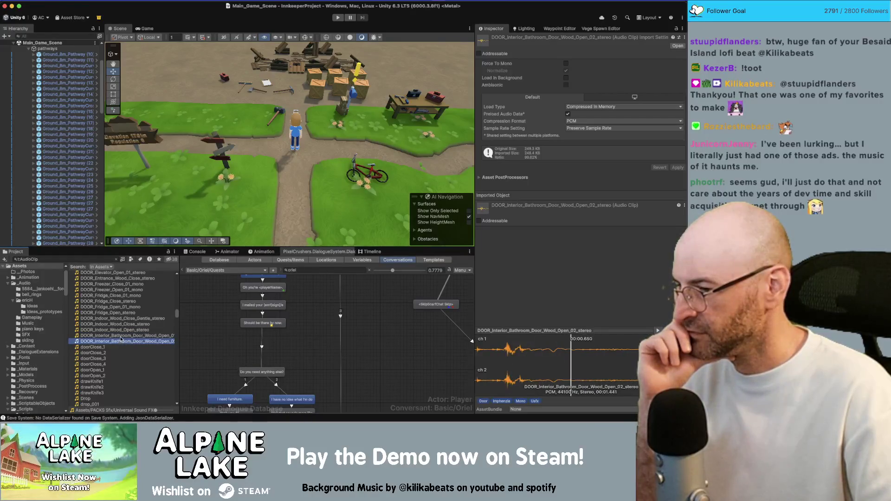
pyautogui.click(121, 336)
pyautogui.scroll(-5, 121, 337)
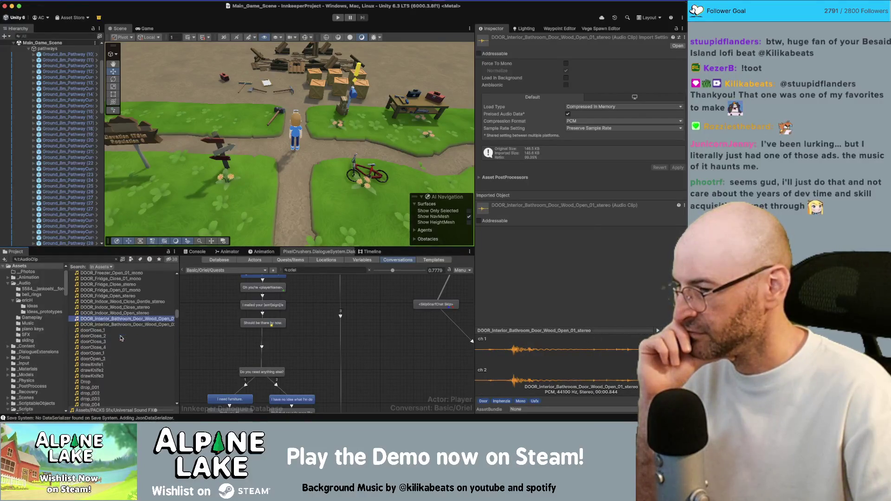
# Step: Scroll through the remaining footstep and glass audio clips
pyautogui.scroll(-10, 121, 338)
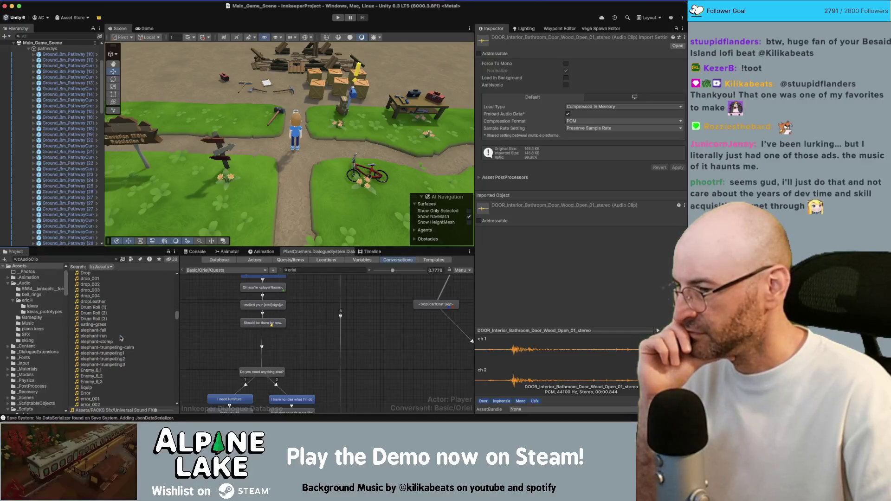
pyautogui.scroll(-15, 120, 338)
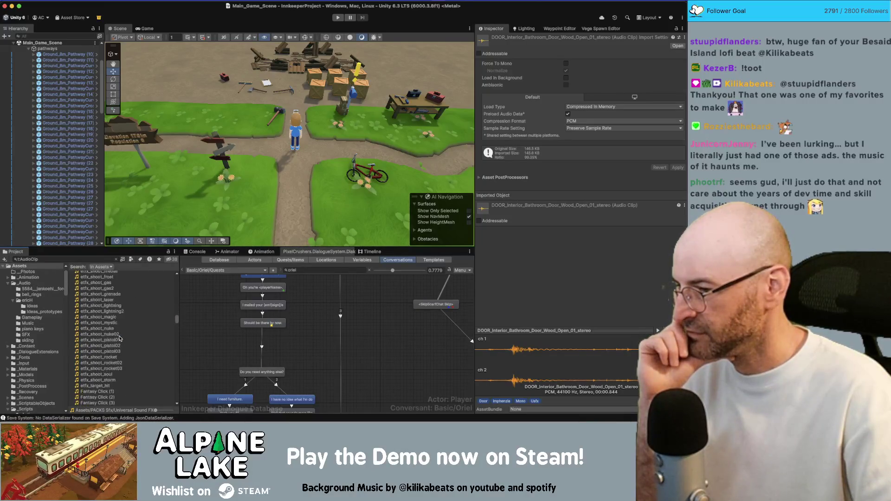
pyautogui.scroll(-15, 119, 338)
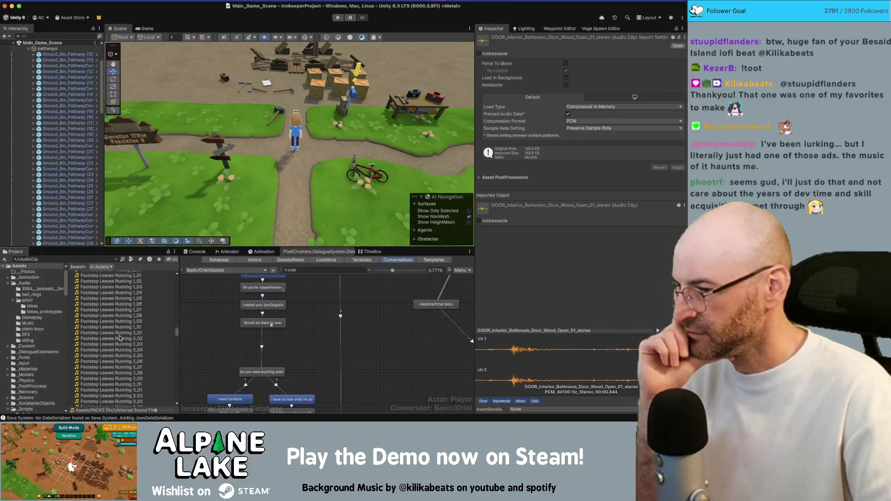
pyautogui.moveTo(177, 341)
pyautogui.mouseDown()
pyautogui.moveTo(176, 402)
pyautogui.moveTo(176, 351)
pyautogui.mouseUp()
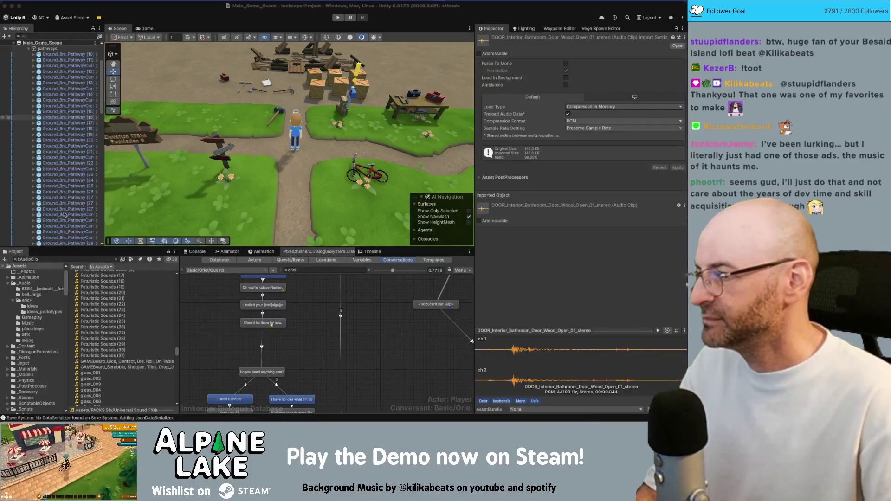
# Step: Replace the t:AudioClip filter with a 'decor chest' asset search
pyautogui.click(67, 259)
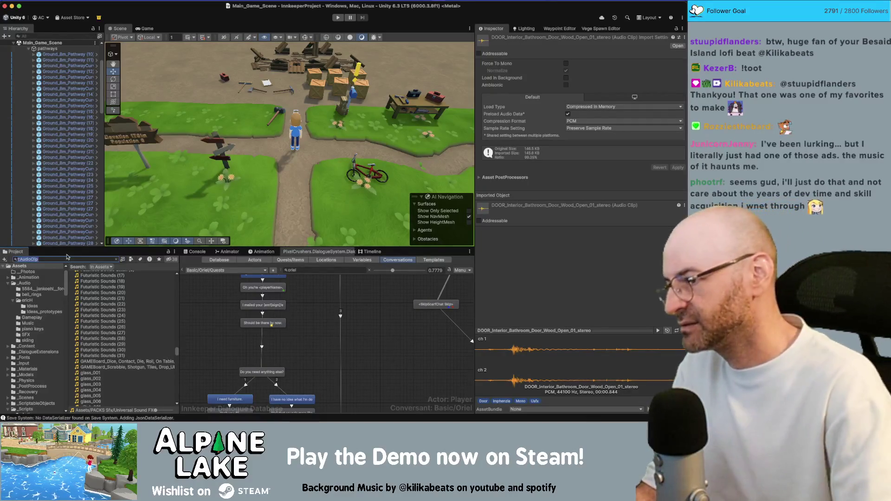
pyautogui.write('d')
pyautogui.press('BackSpace')
pyautogui.press('BackSpace')
pyautogui.press('BackSpace')
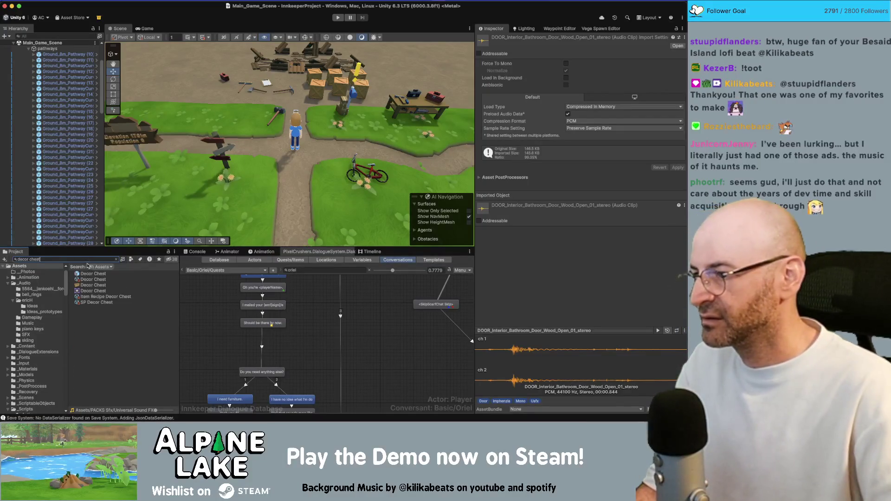
# Step: Open the Decor Chest prefab, select SecondaryInventory, and open SecondaryInventory.cs in Rider
pyautogui.click(88, 274)
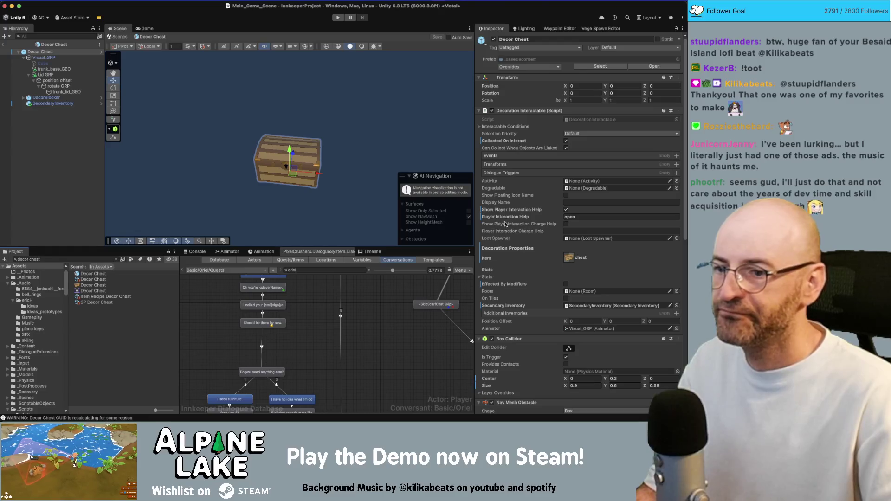
pyautogui.scroll(-5, 506, 224)
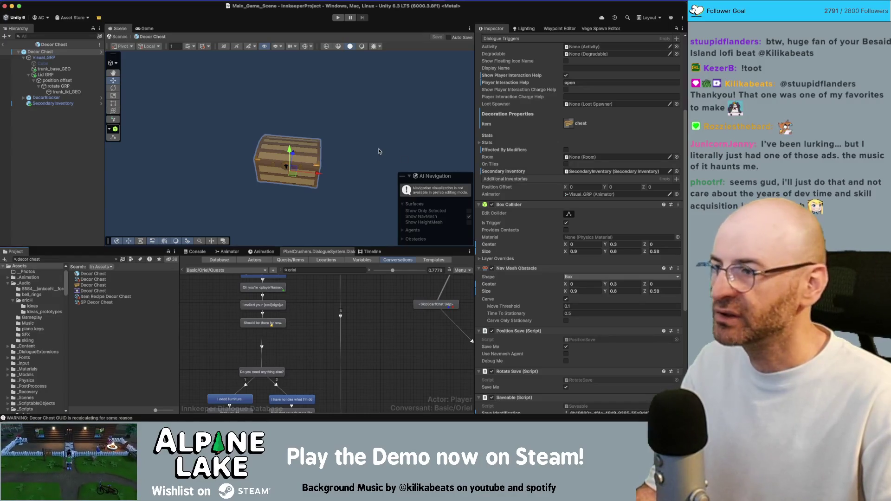
pyautogui.click(75, 75)
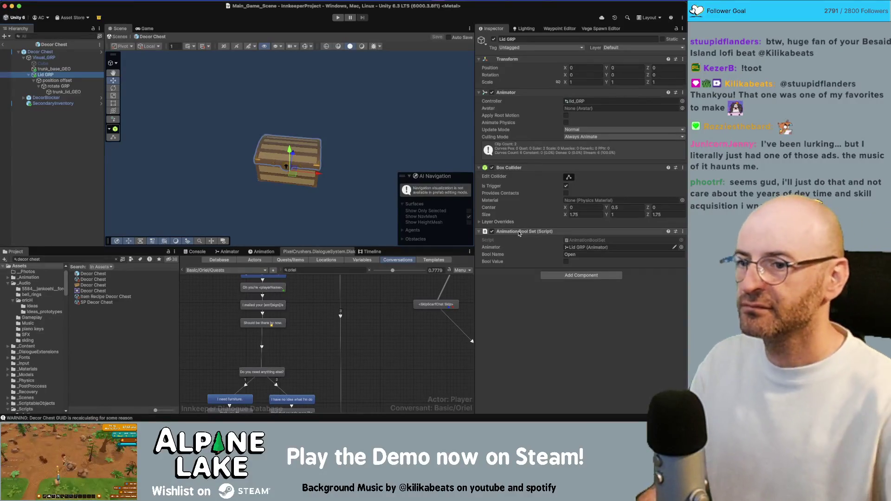
pyautogui.click(69, 104)
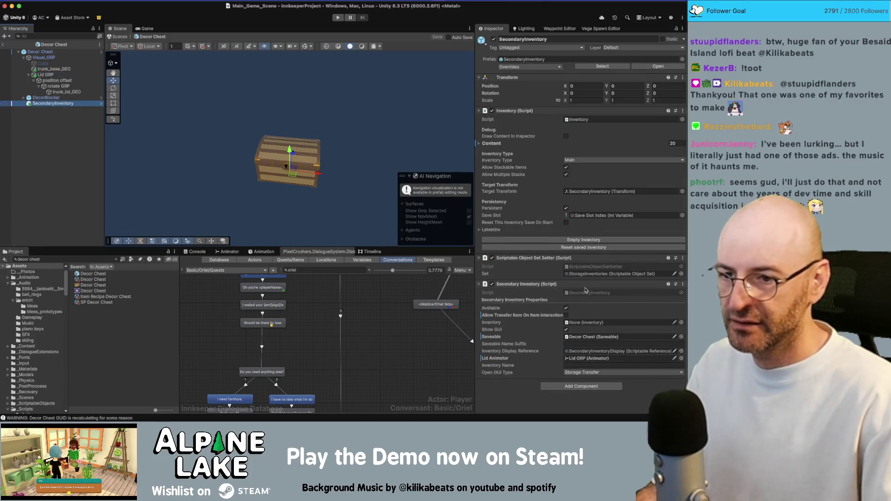
pyautogui.click(581, 293)
pyautogui.doubleClick(580, 294)
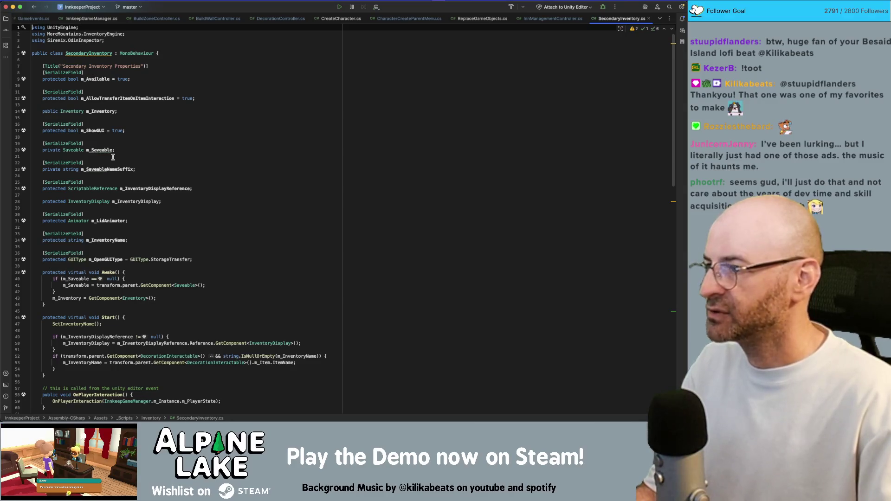
# Step: Search SecondaryInventory.cs for 'lidanimator' and make room below the m_LidAnimator field
pyautogui.press('super+Tab')
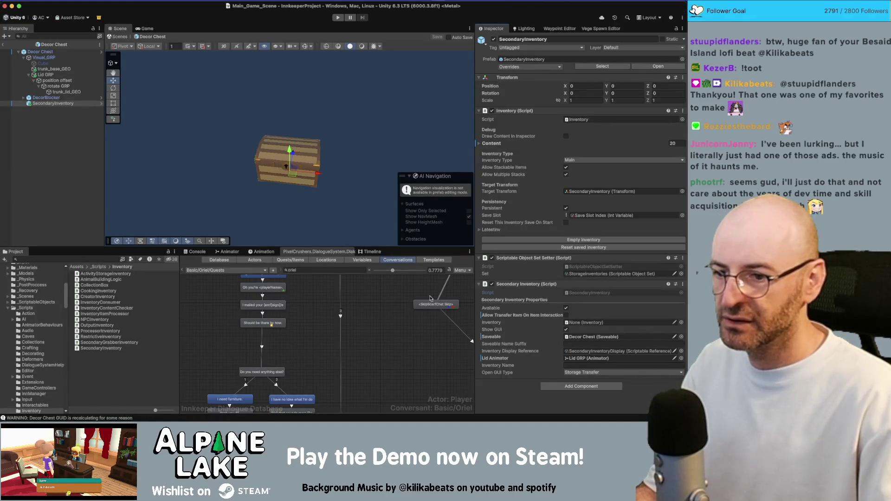
pyautogui.press('super+Tab')
pyautogui.press('super+f')
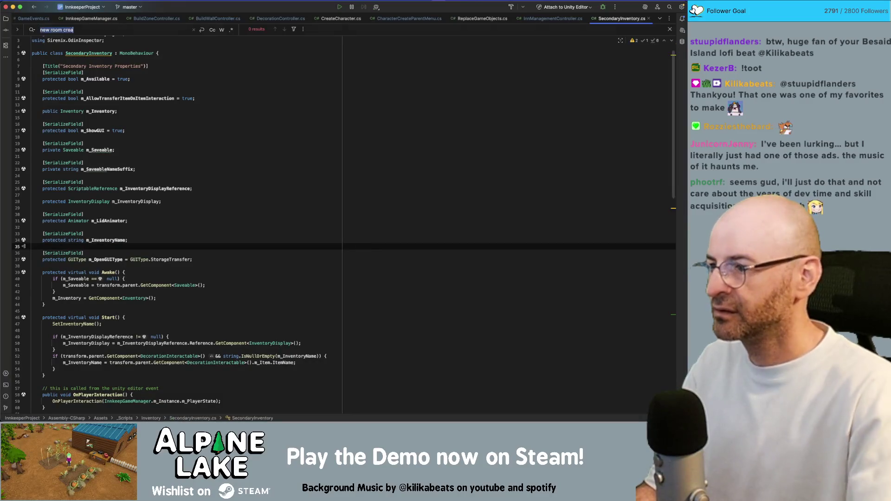
pyautogui.write('lidan')
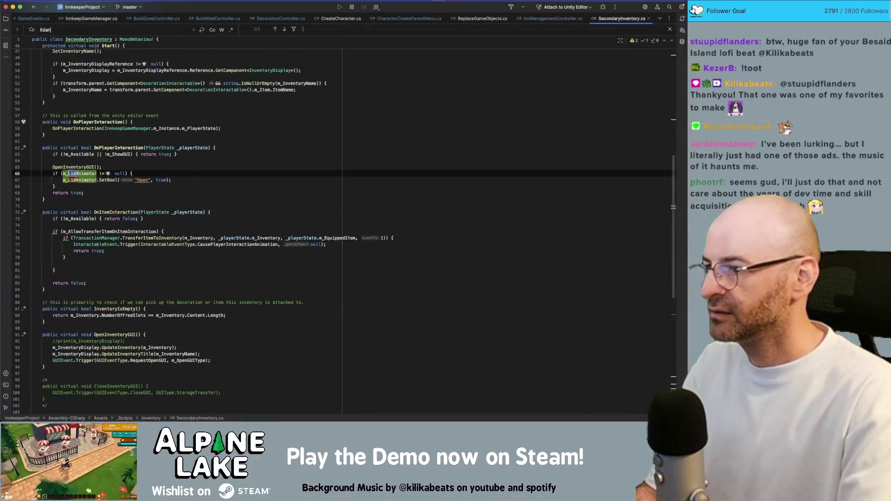
pyautogui.write('imator')
pyautogui.press('Return')
pyautogui.press('Return')
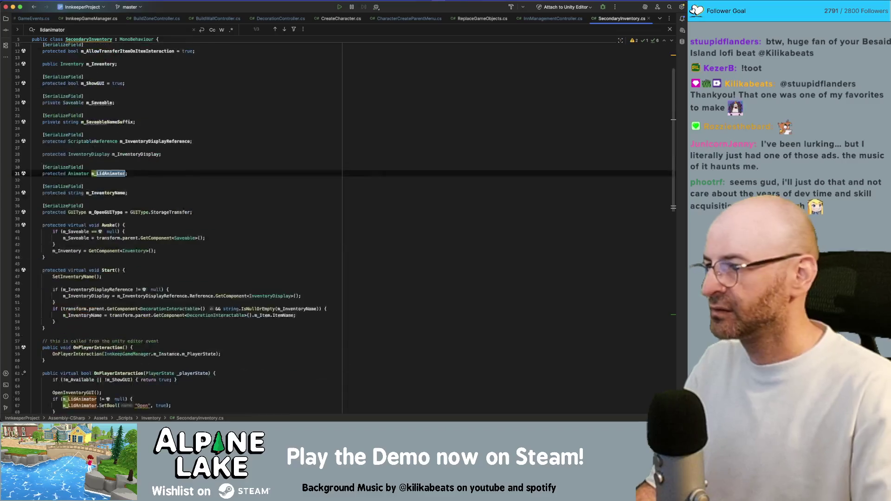
pyautogui.click(283, 181)
pyautogui.press('Return')
pyautogui.press('Return')
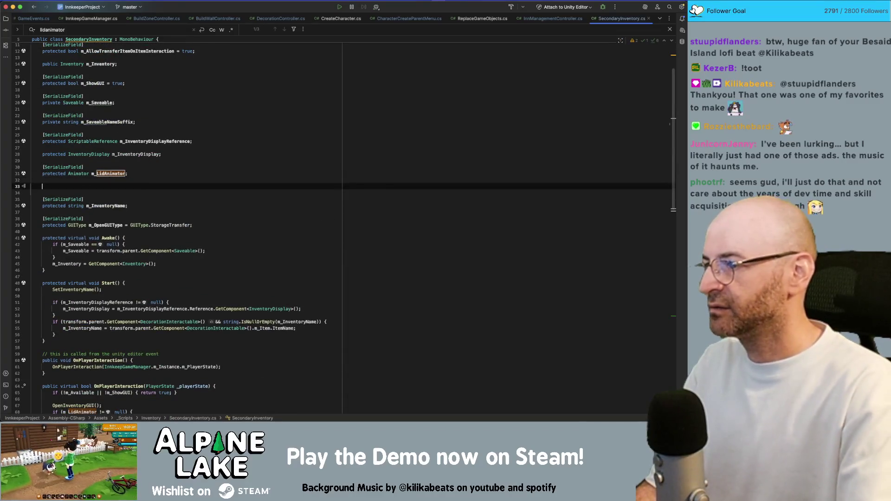
# Step: Add [SerializeField] protected AudioClip m_LidOpenSfx; below m_LidAnimator
pyautogui.write('[Seriali]')
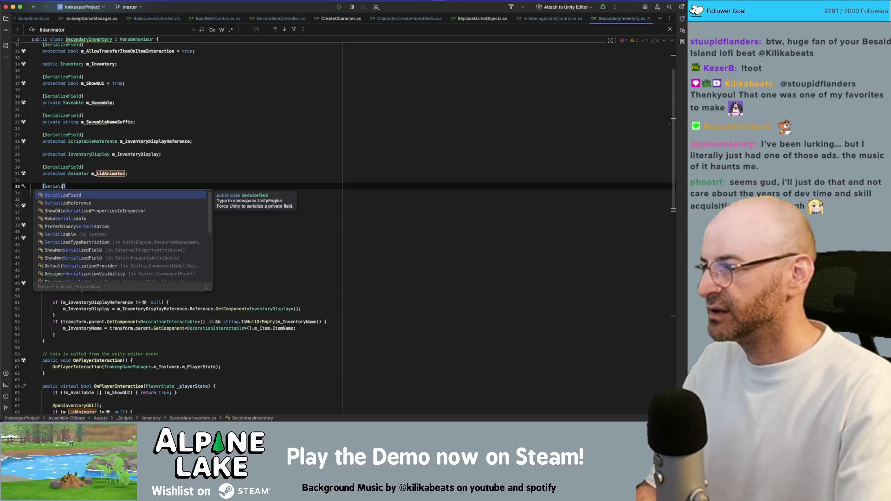
pyautogui.press('Return')
pyautogui.press('Return')
pyautogui.write('p')
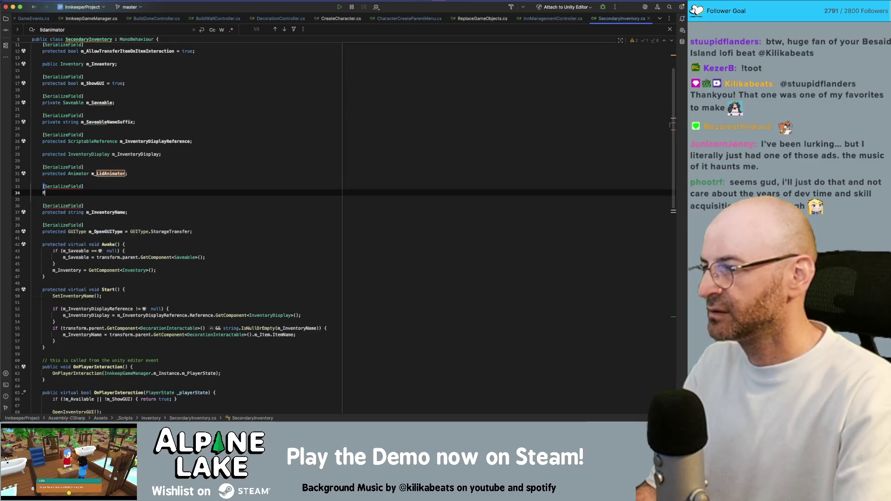
pyautogui.write('rotected ')
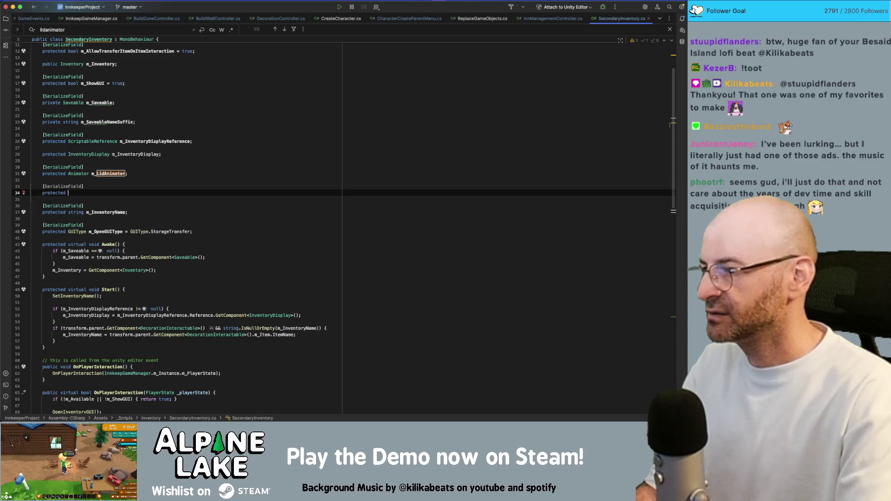
pyautogui.write('AudioClip m_')
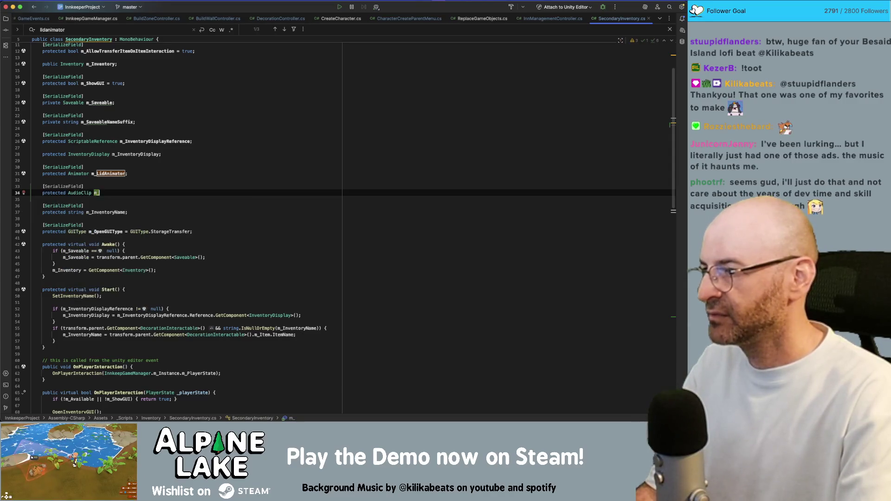
pyautogui.write('LidC')
pyautogui.press('BackSpace')
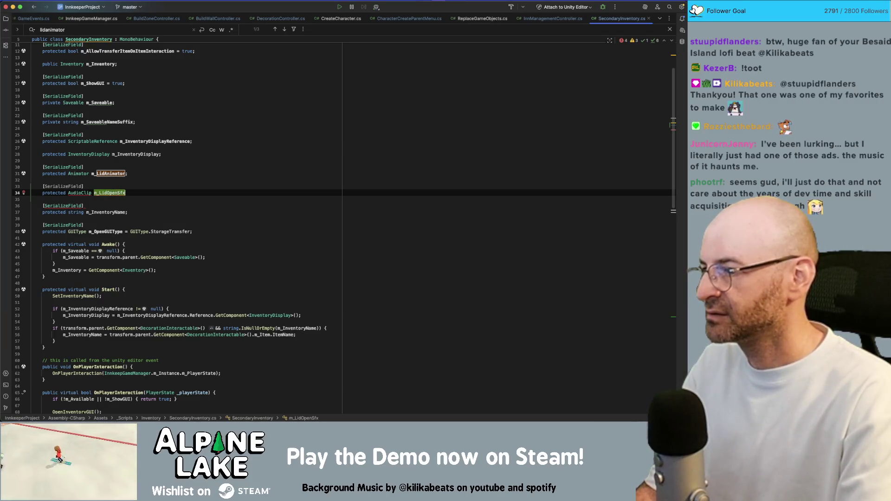
pyautogui.write(';')
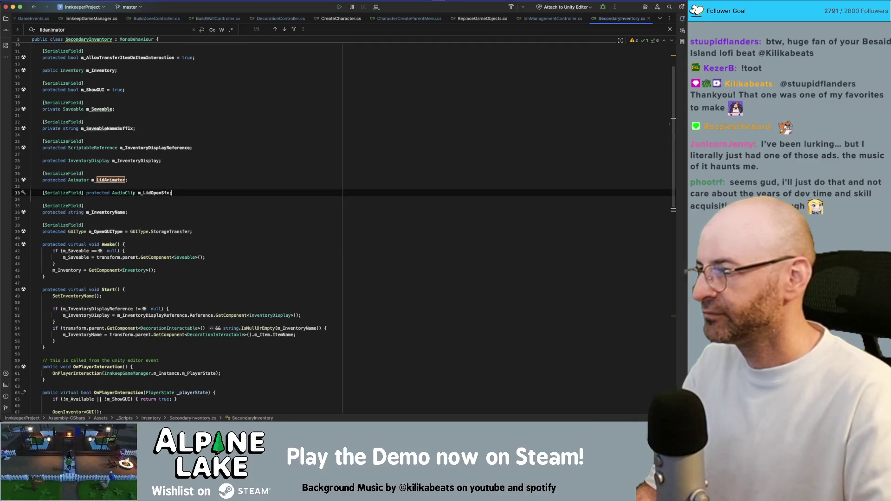
pyautogui.click(85, 192)
pyautogui.press('Return')
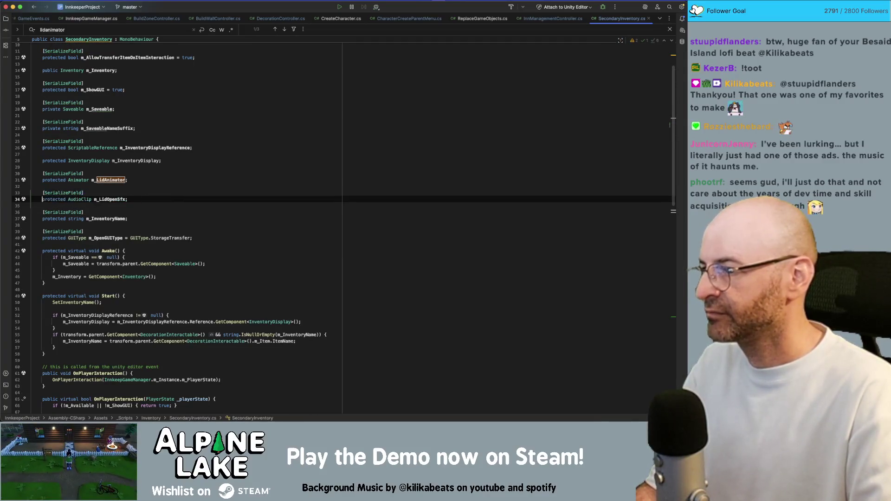
# Step: Try duplicating the field as m_OpenSfx, undo it, and return to Unity
pyautogui.hotkey('shift', 'Up')
pyautogui.press('super+c')
pyautogui.press('Right')
pyautogui.press('Return')
pyautogui.press('Return')
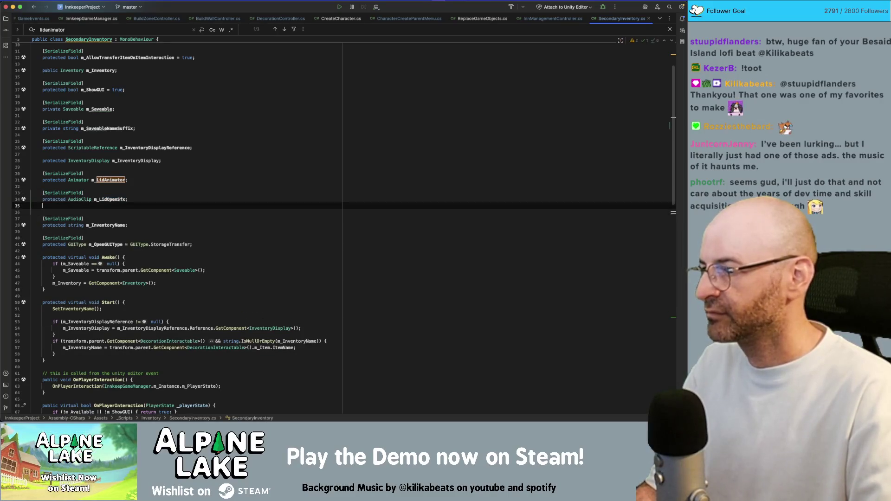
pyautogui.press('super+v')
pyautogui.click(120, 218)
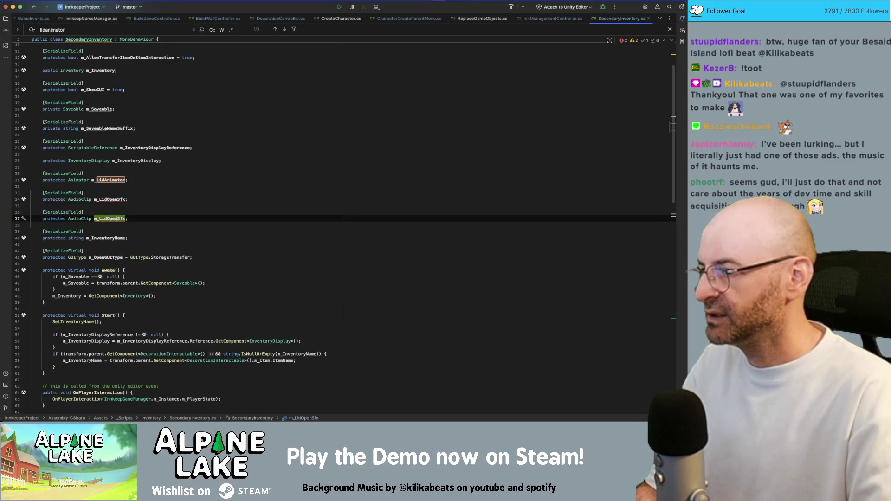
pyautogui.press('BackSpace')
pyautogui.press('BackSpace')
pyautogui.press('BackSpace')
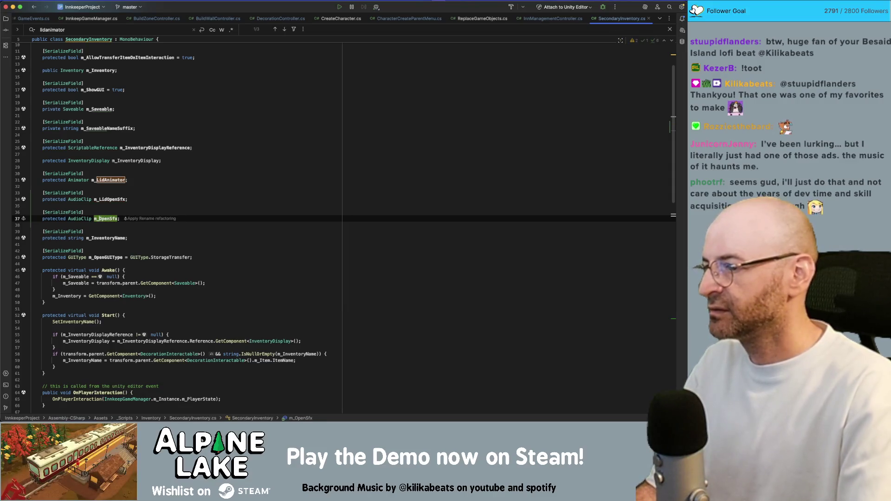
pyautogui.press('super+z')
pyautogui.press('super+z')
pyautogui.press('super+z')
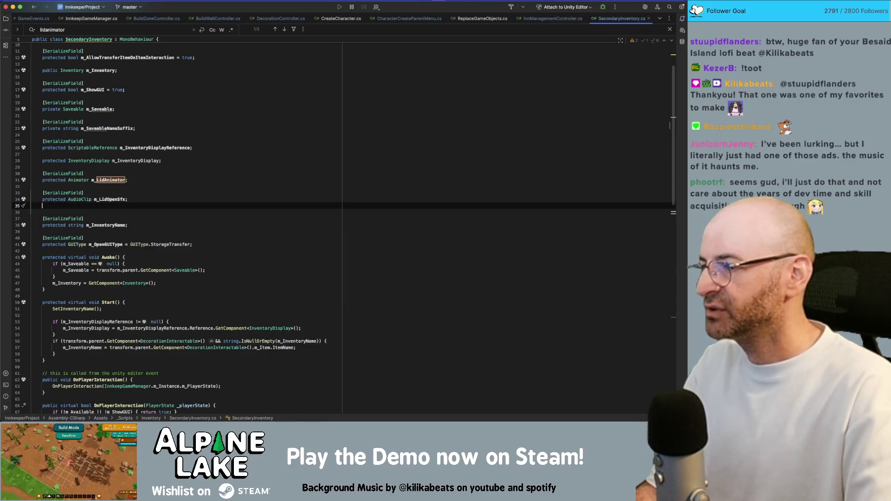
pyautogui.press('super+Tab')
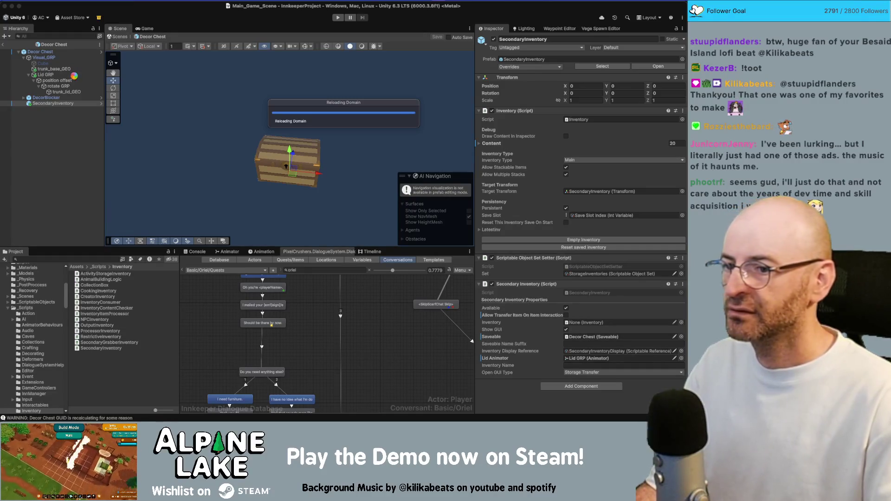
# Step: Delete the [SerializeField] AudioClip m_LidOpenSfx lines from SecondaryInventory.cs
pyautogui.press('super+Tab')
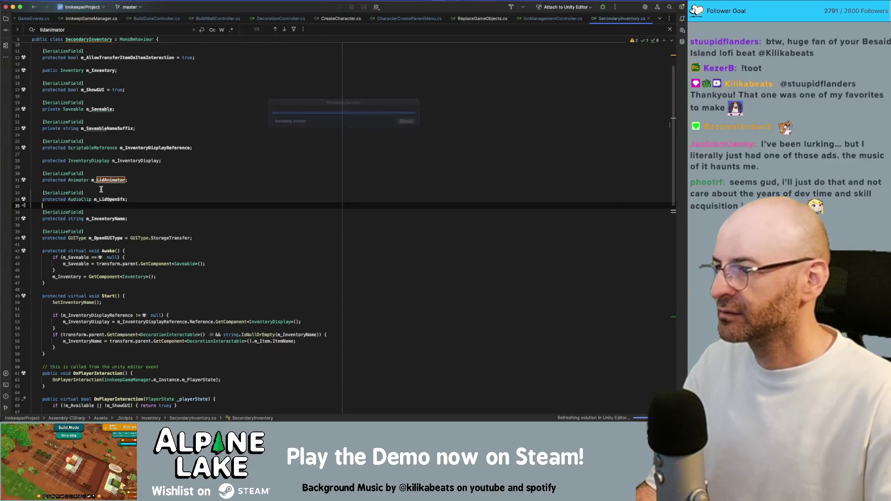
pyautogui.click(105, 180)
pyautogui.click(139, 198)
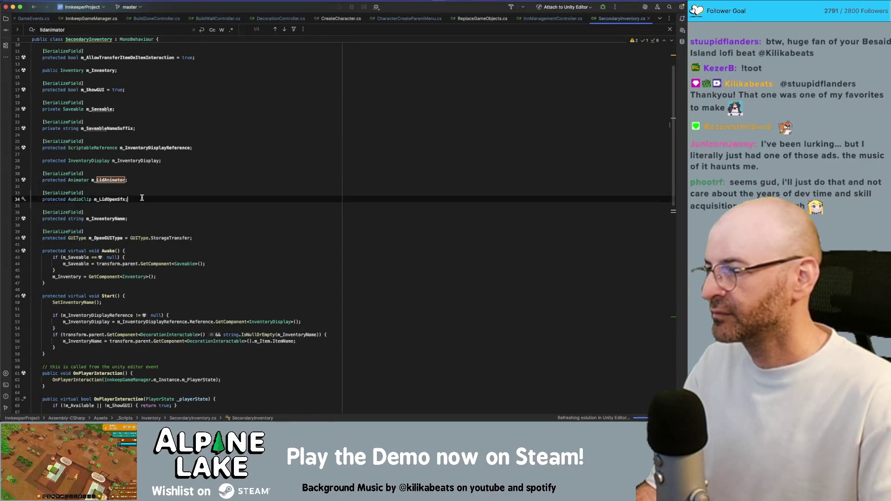
pyautogui.hotkey('shift', 'Home')
pyautogui.hotkey('shift', 'Up')
pyautogui.hotkey('shift', 'Up')
pyautogui.press('BackSpace')
pyautogui.press('BackSpace')
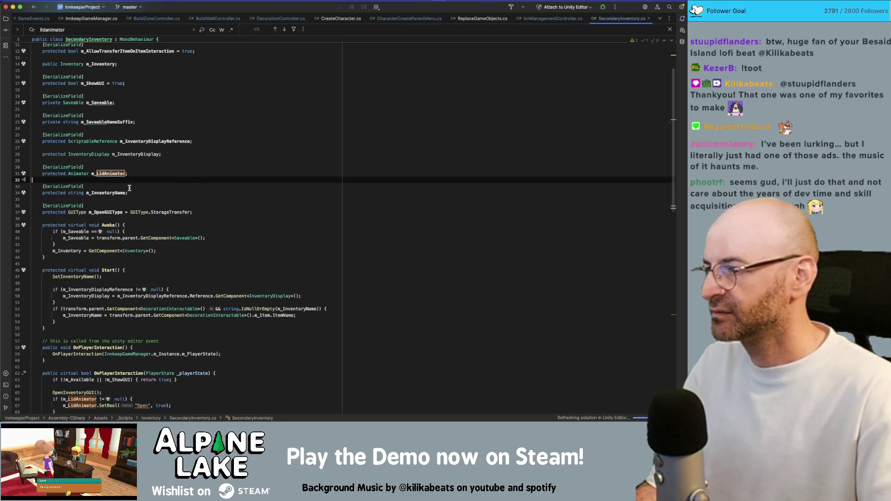
# Step: Locate m_LidAnimator's SetBool call, then browse Unity's Assets/_Scripts/AI folder
pyautogui.press('super+f')
pyautogui.press('Return')
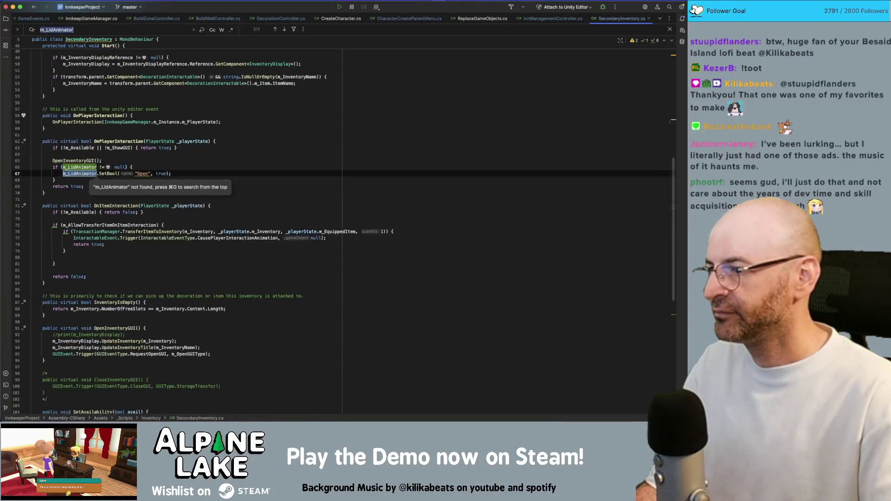
pyautogui.click(114, 174)
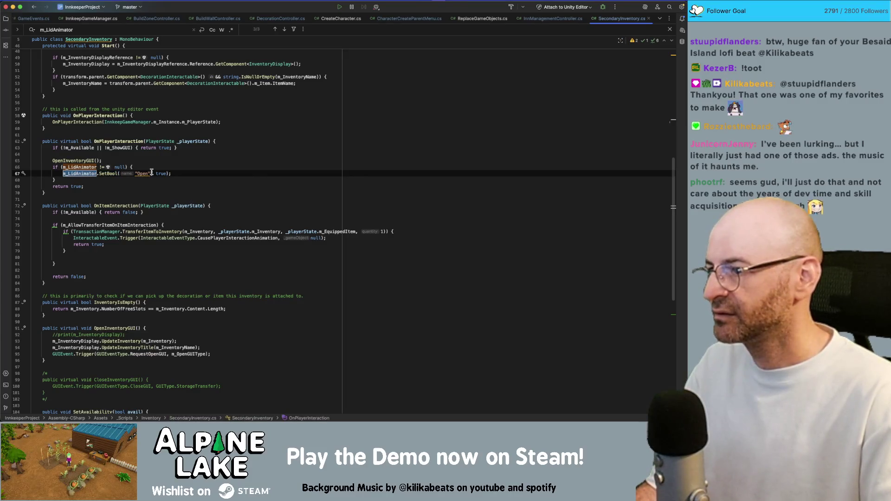
pyautogui.press('super+Tab')
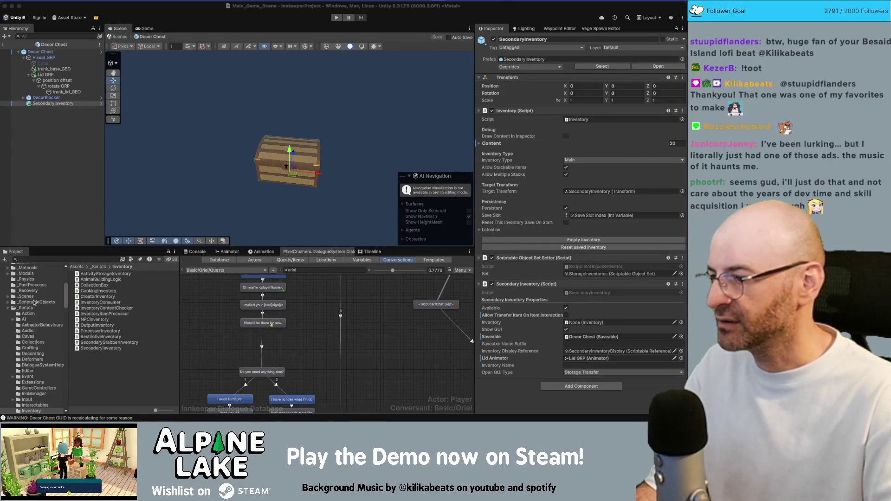
pyautogui.click(31, 320)
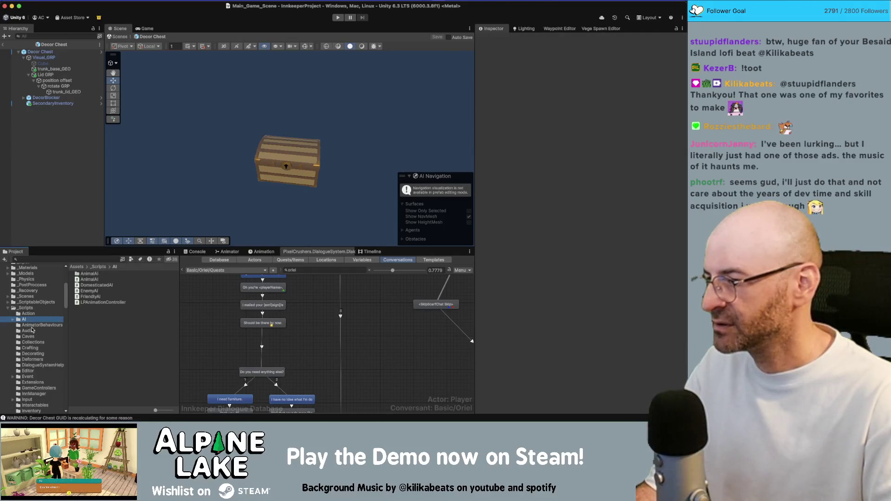
# Step: Create a MonoBehaviour script named AudioTrigger in Assets/_Scripts/Audio
pyautogui.click(28, 330)
pyautogui.rightClick(108, 339)
pyautogui.moveTo(223, 190)
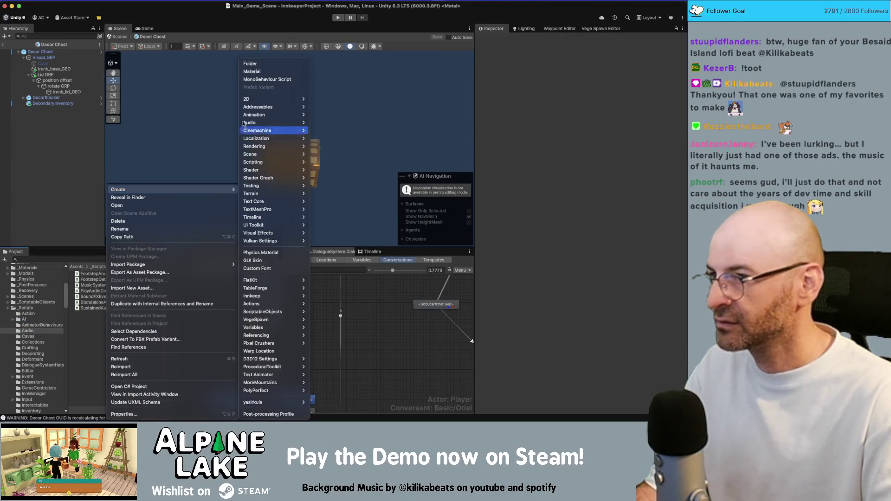
pyautogui.click(253, 79)
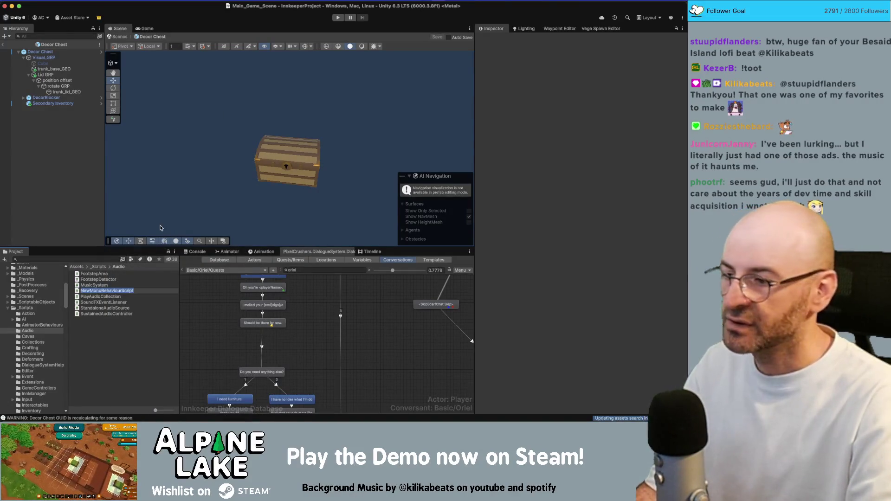
pyautogui.write('SoundTrigger')
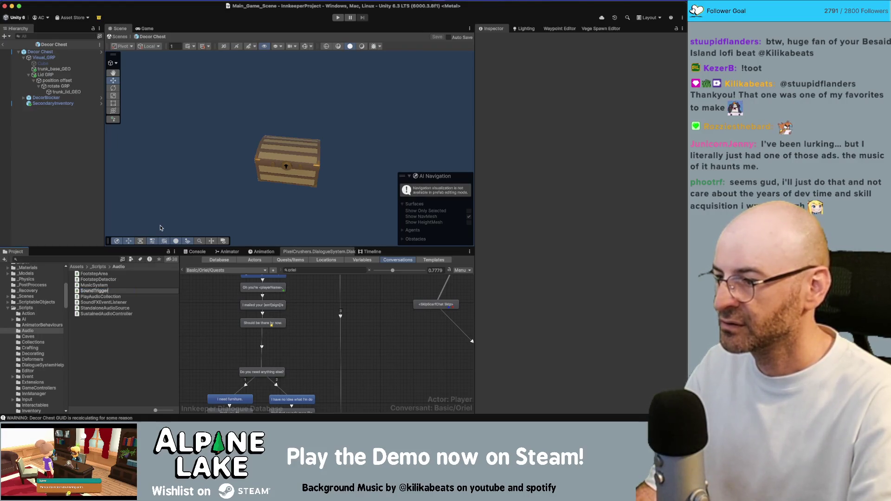
pyautogui.hotkey('ctrl', 'a')
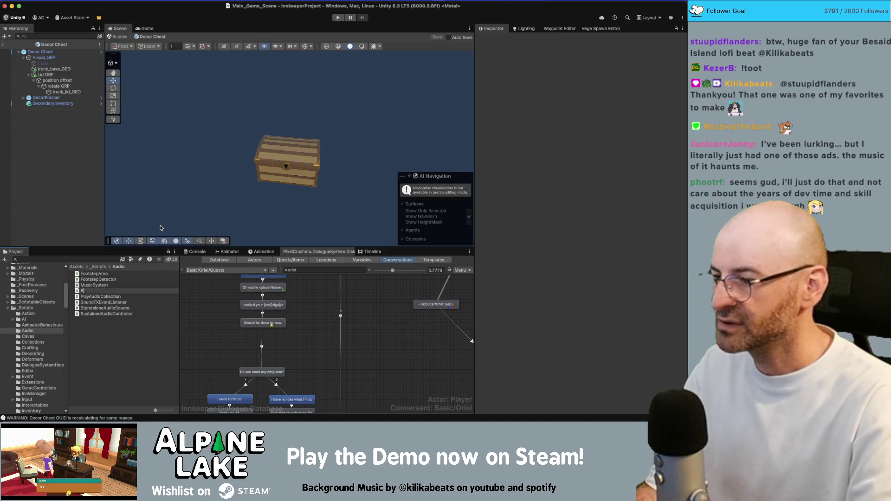
pyautogui.write('AUdio')
pyautogui.press('BackSpace')
pyautogui.press('BackSpace')
pyautogui.press('BackSpace')
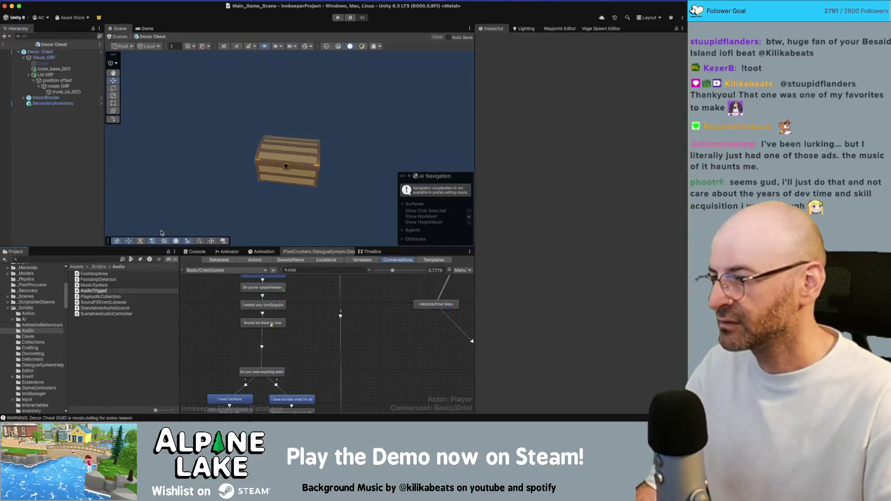
pyautogui.press('Return')
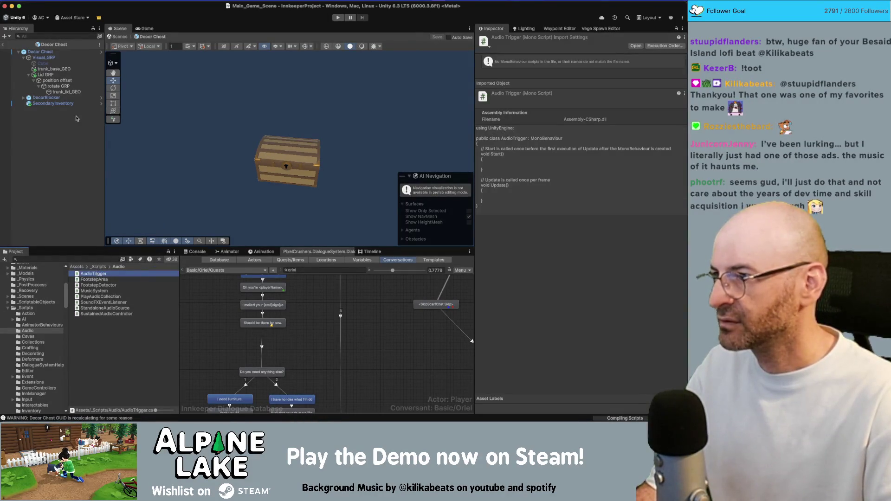
pyautogui.click(72, 82)
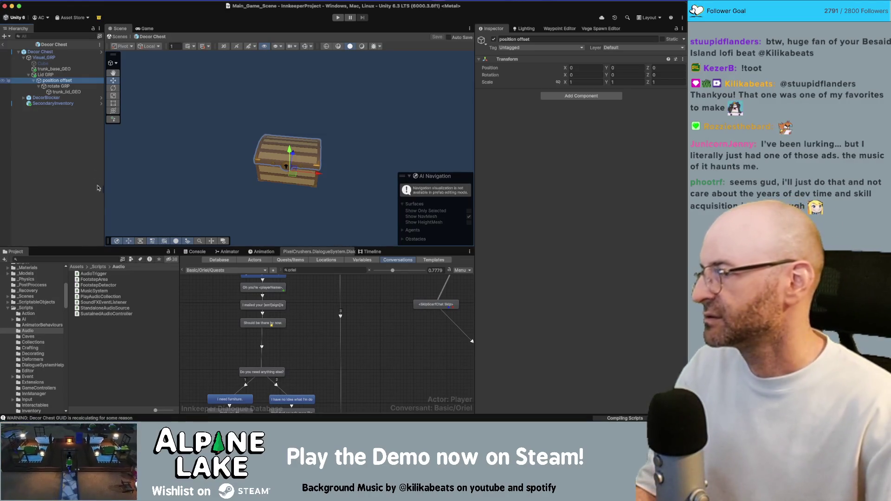
# Step: Select Lid GRP and review its AnimationBoolSet script code in Rider
pyautogui.click(65, 75)
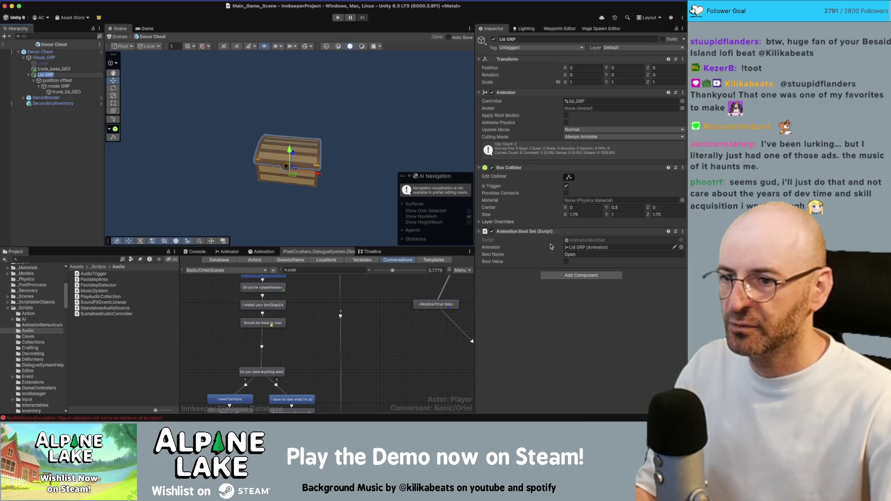
pyautogui.doubleClick(581, 241)
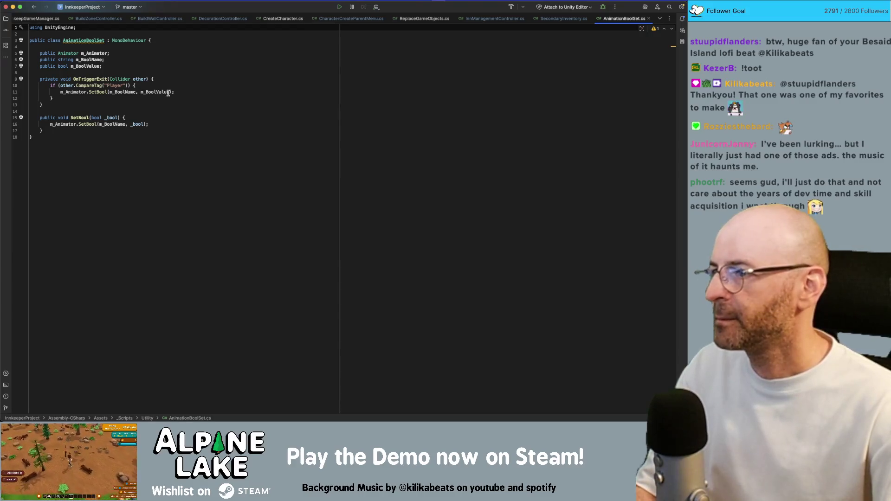
pyautogui.press('super+Tab')
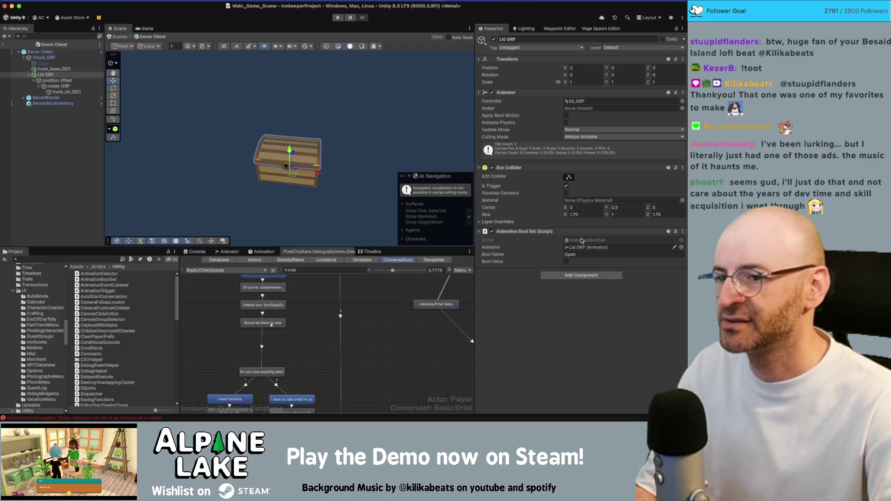
pyautogui.doubleClick(583, 241)
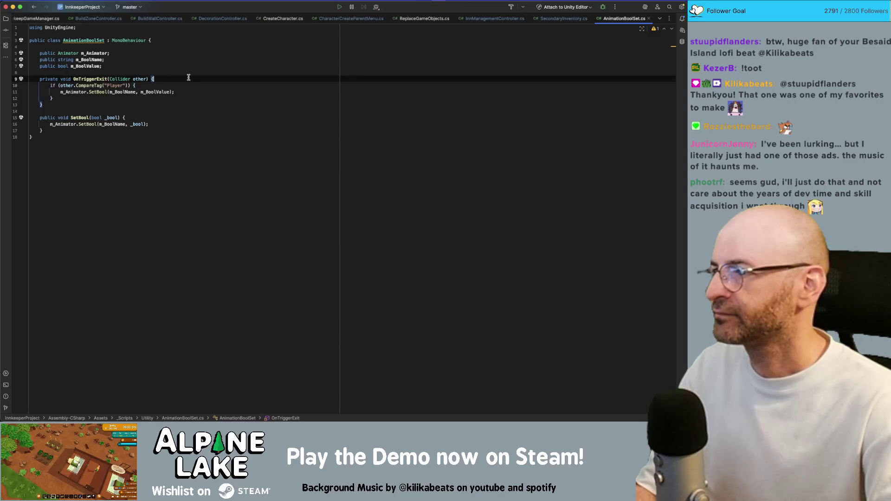
pyautogui.click(189, 73)
pyautogui.press('super+Tab')
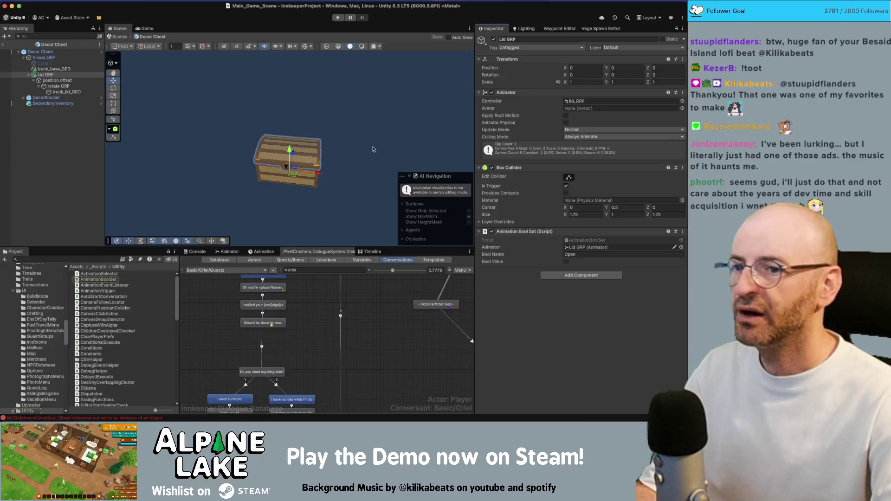
pyautogui.click(550, 276)
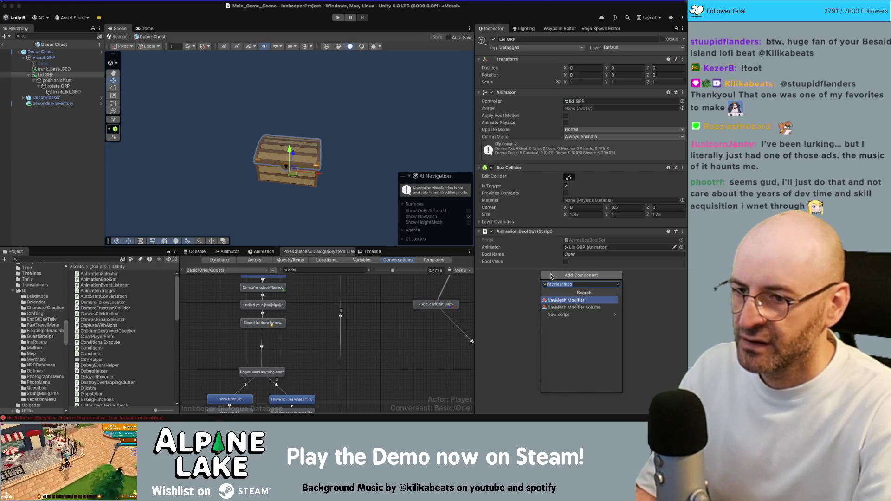
# Step: Add Conditional Execute with Execute On Start off and Frame Delay 0, then open ConditionalExecute.cs
pyautogui.write('execu')
pyautogui.press('Down')
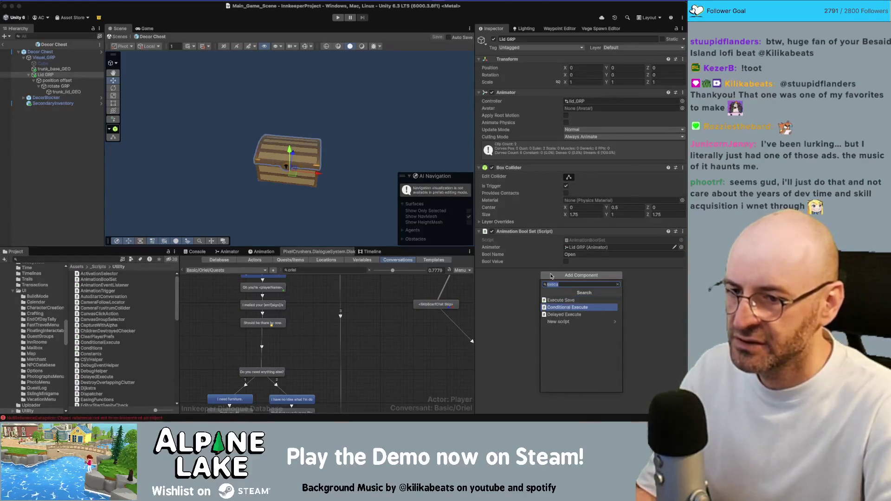
pyautogui.press('Return')
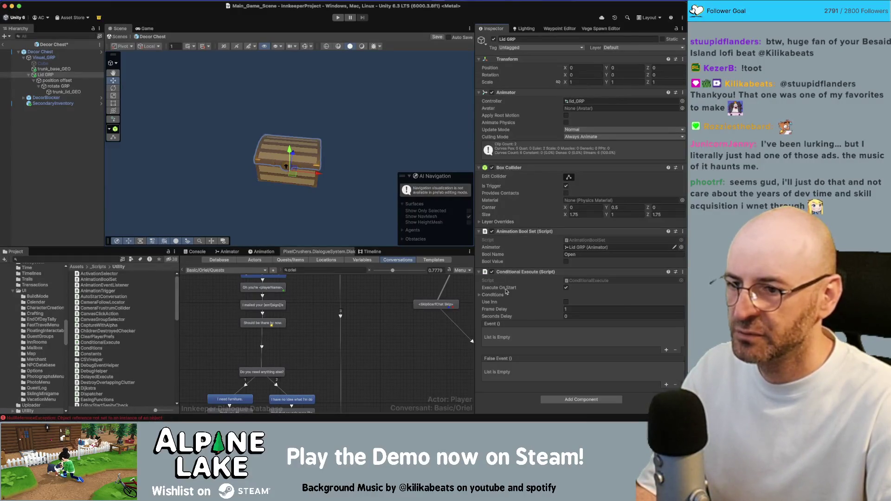
pyautogui.click(566, 288)
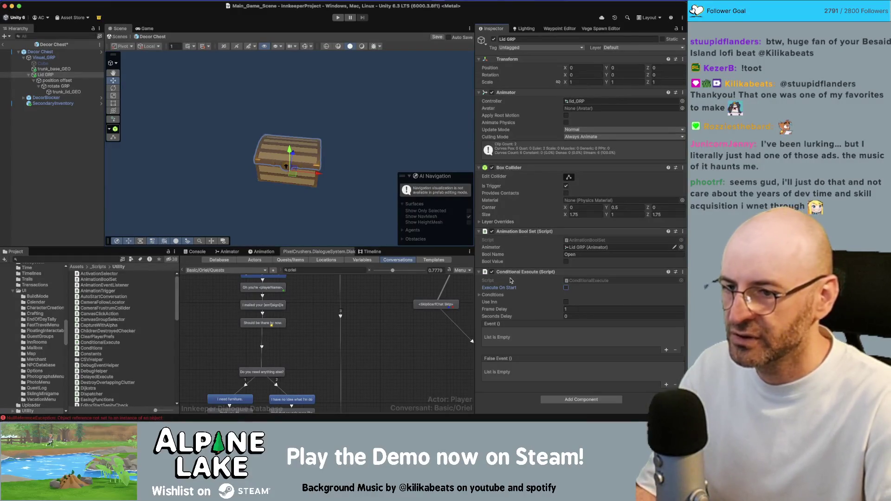
pyautogui.click(479, 296)
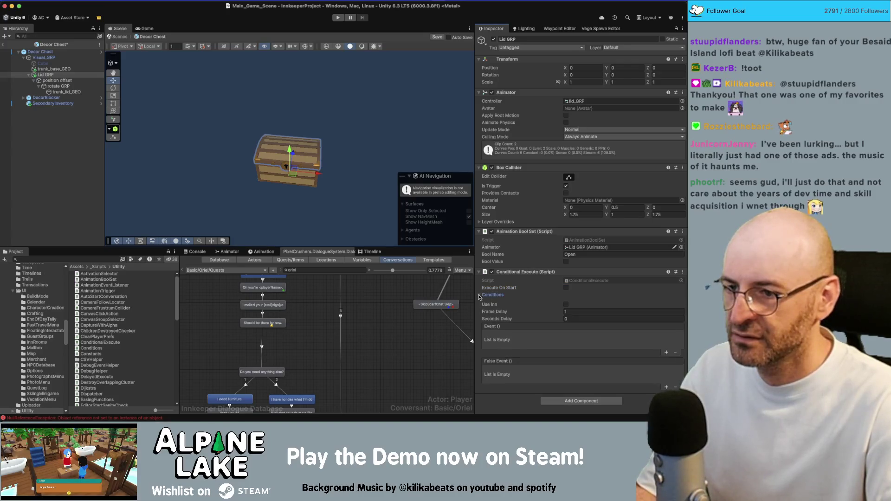
pyautogui.click(480, 295)
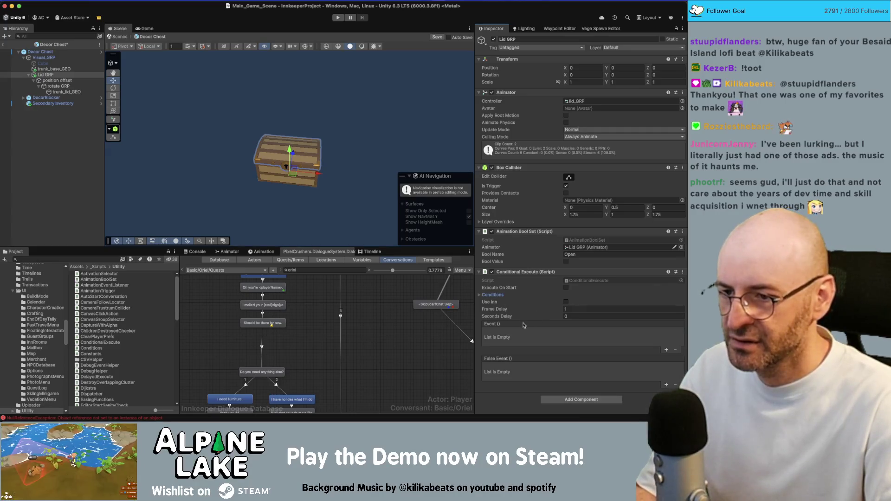
pyautogui.click(597, 309)
pyautogui.write('0')
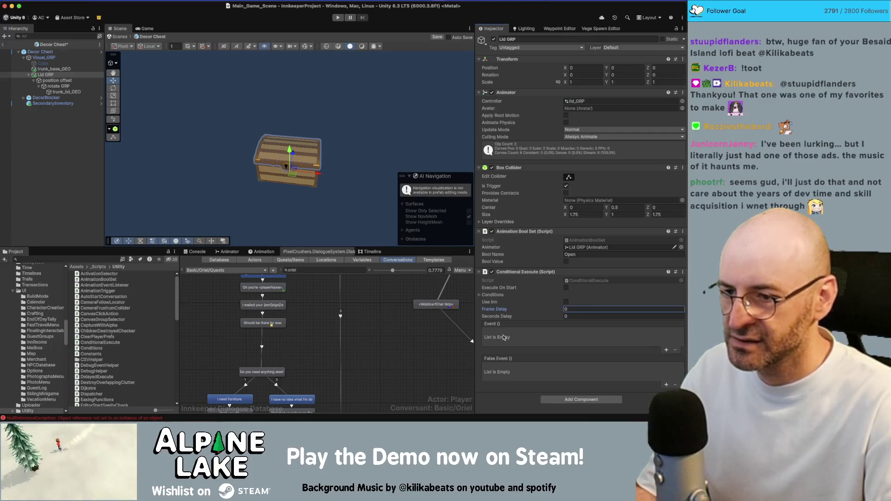
pyautogui.doubleClick(576, 282)
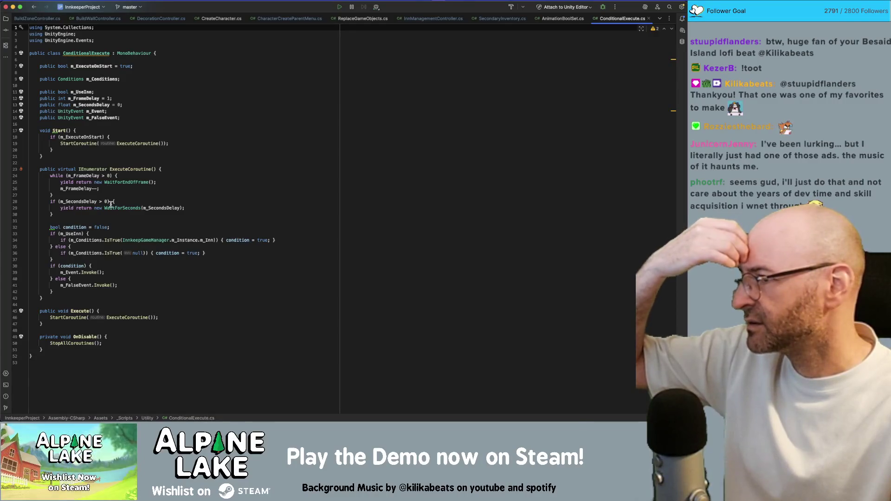
# Step: Highlight the Execute method's usages in ConditionalExecute.cs, then return to Unity
pyautogui.doubleClick(87, 311)
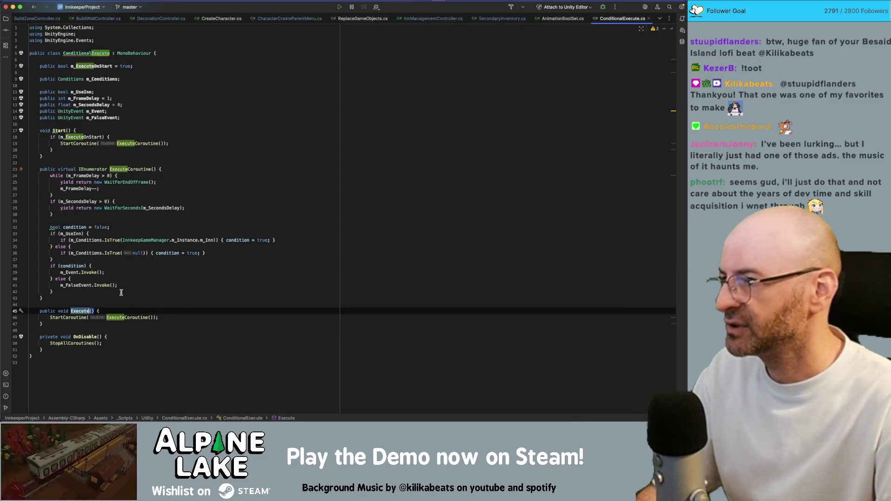
pyautogui.press('super+Tab')
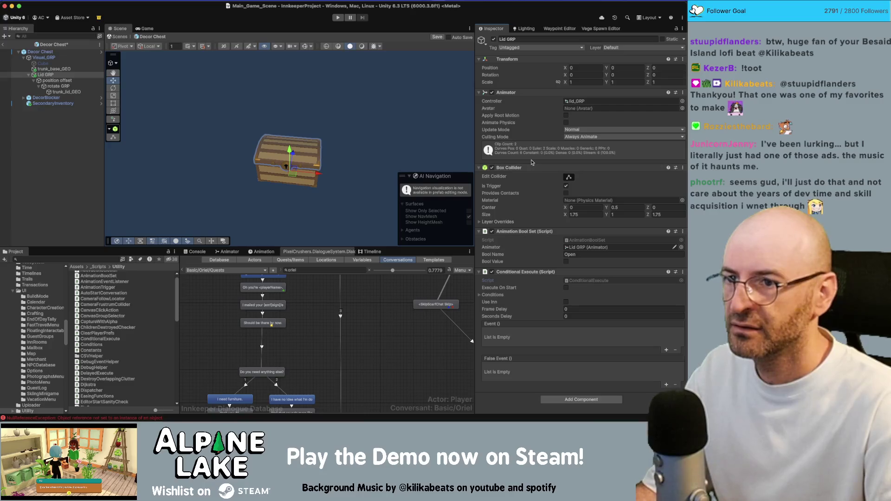
# Step: Inspect the lid_GRP animator's LidOpen clip timeline, trying and discarding an animation event
pyautogui.click(572, 102)
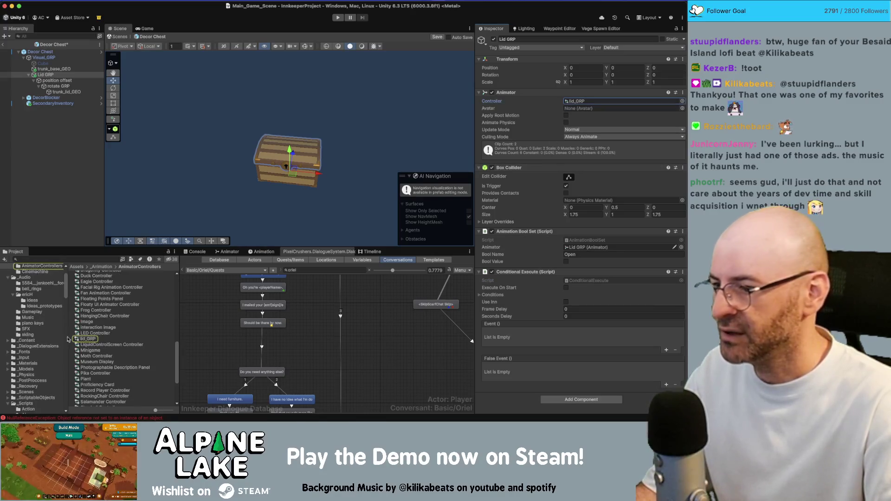
pyautogui.click(86, 339)
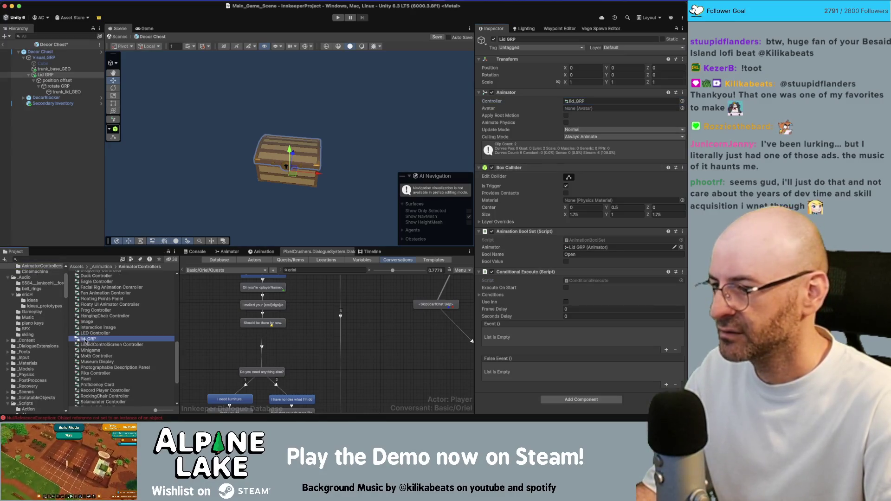
pyautogui.click(263, 252)
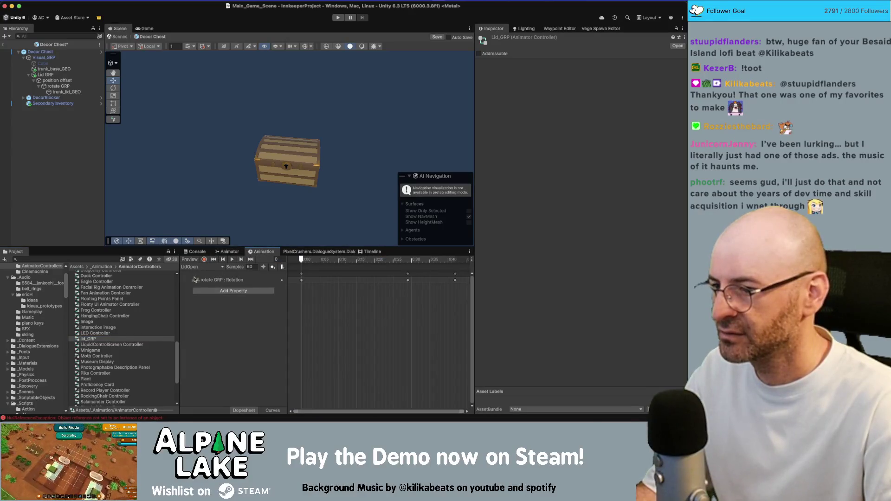
pyautogui.click(283, 267)
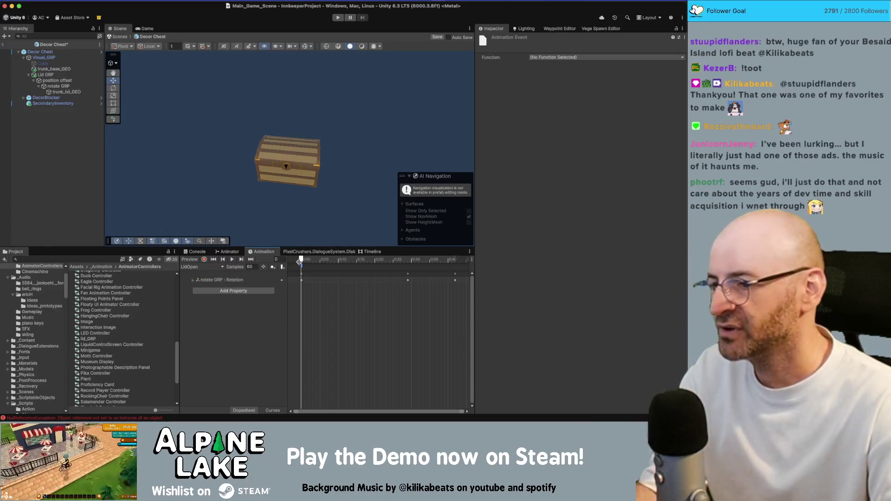
pyautogui.click(305, 258)
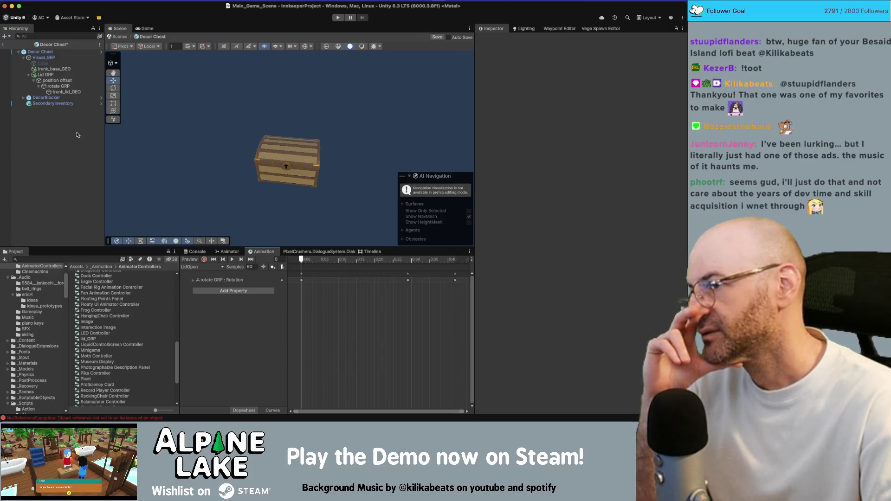
# Step: Reselect Lid GRP and open its AnimationBoolSet script in Rider
pyautogui.click(46, 74)
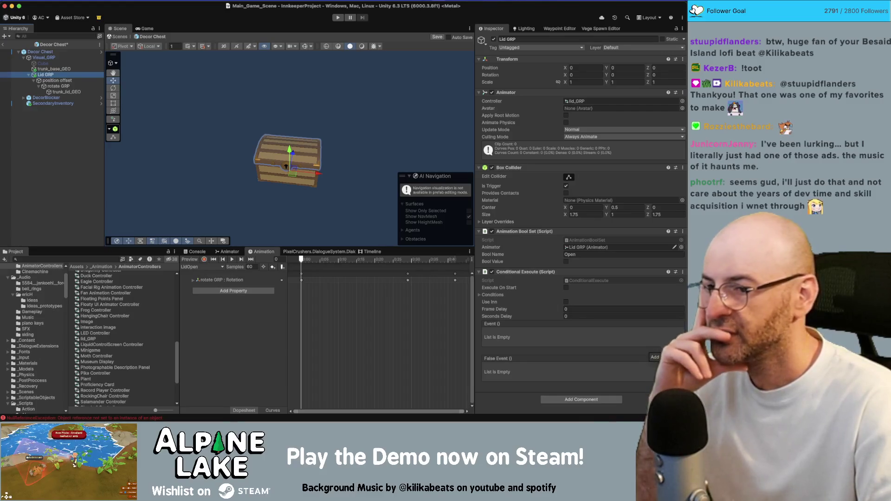
pyautogui.press('super+Tab')
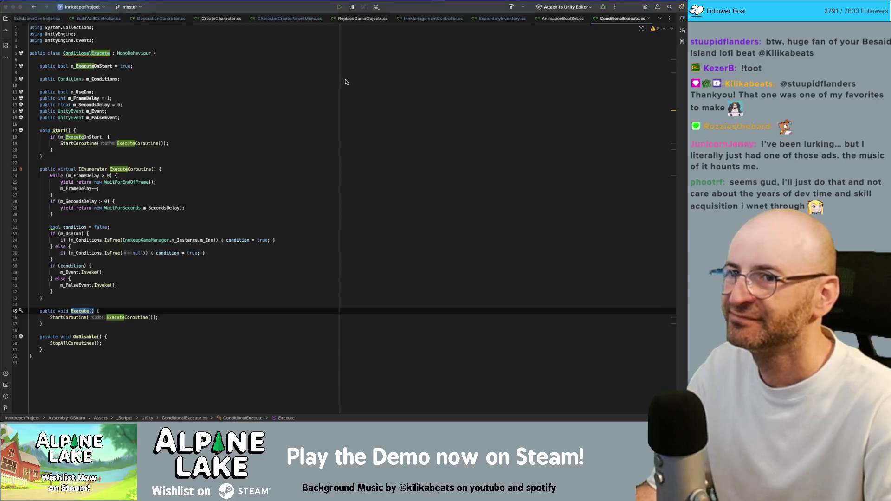
pyautogui.press('super+Tab')
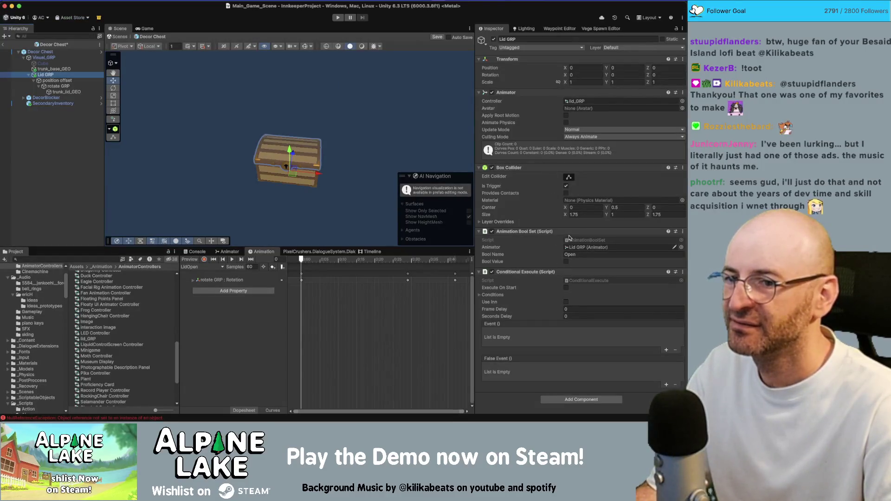
pyautogui.doubleClick(570, 240)
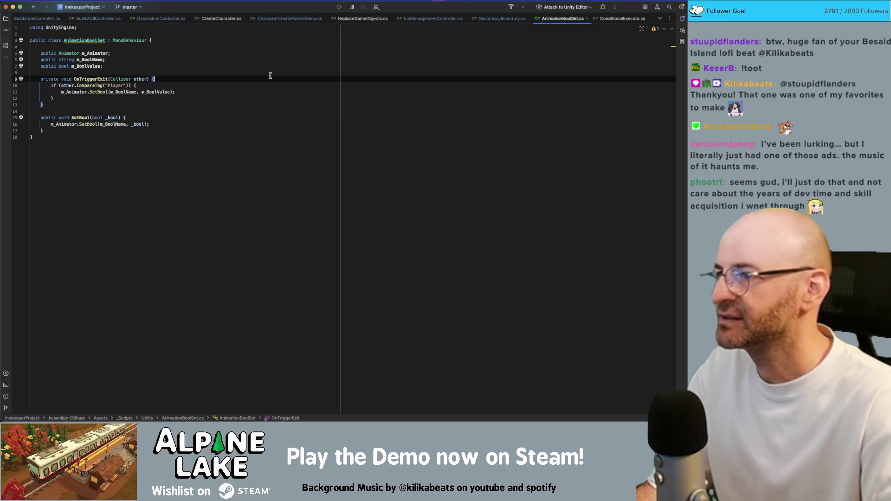
# Step: Start a public UnityEvent field above OnTriggerExit and add the 'using UnityEngine.Events;' import
pyautogui.click(270, 75)
pyautogui.press('Return')
pyautogui.press('Return')
pyautogui.press('Up')
pyautogui.write('public ')
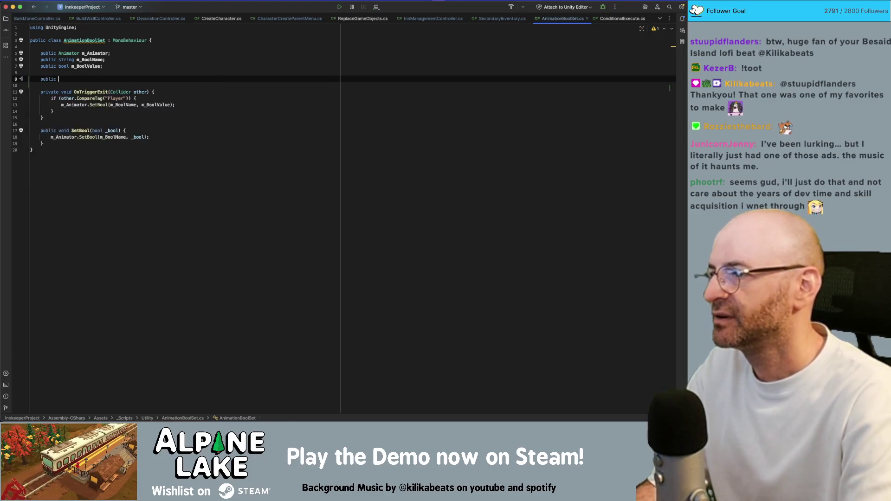
pyautogui.write('UnityEvent')
pyautogui.press('Return')
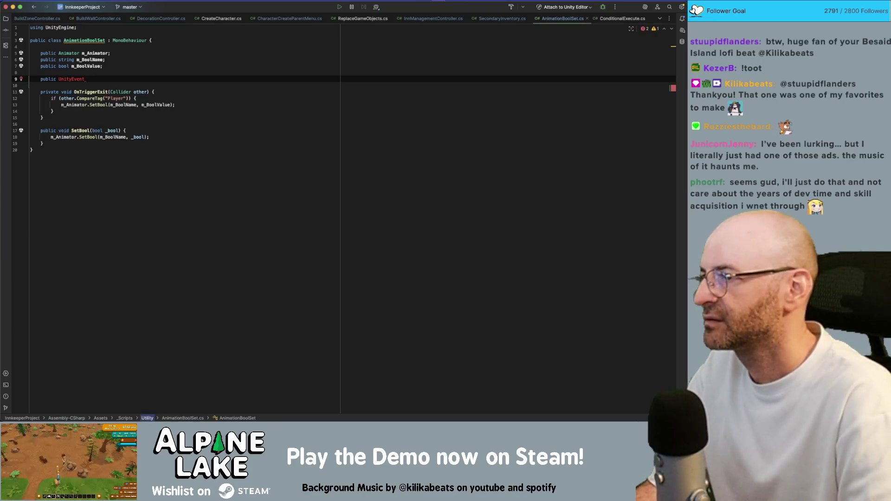
pyautogui.click(125, 419)
pyautogui.click(218, 28)
pyautogui.press('Return')
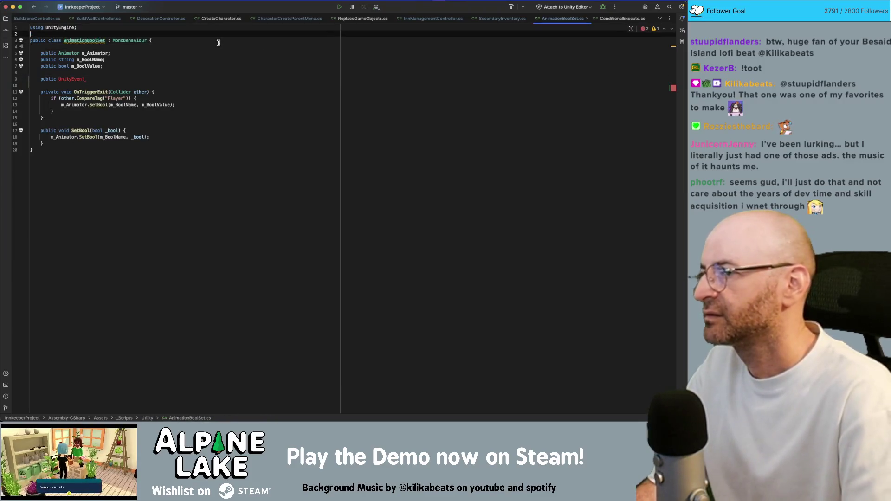
pyautogui.write('using UnityEngine.Events;')
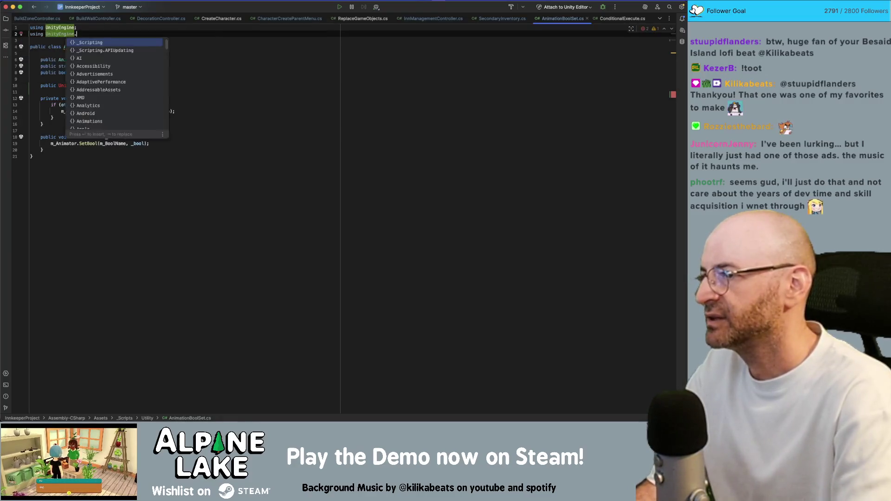
# Step: Complete the m_OnBoolSetTrue field and declare public UnityEvent m_OnBoolSetFalse below it
pyautogui.click(171, 86)
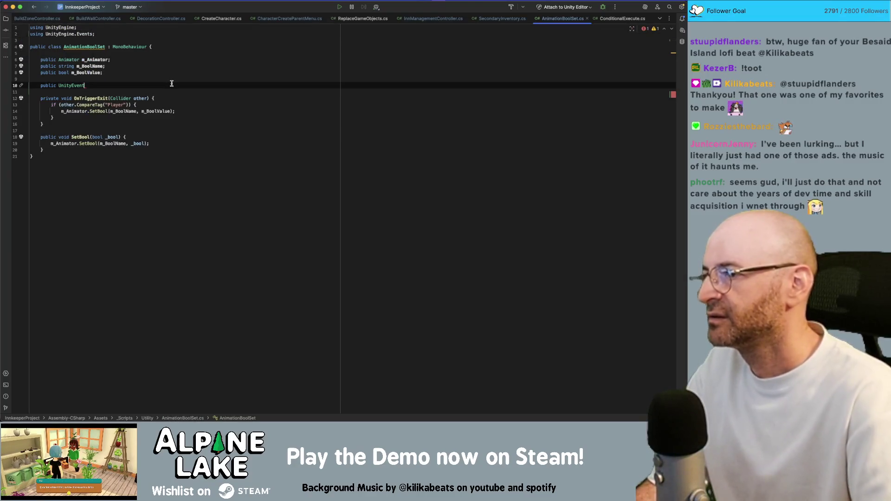
pyautogui.write(' m_OnBoolSetT')
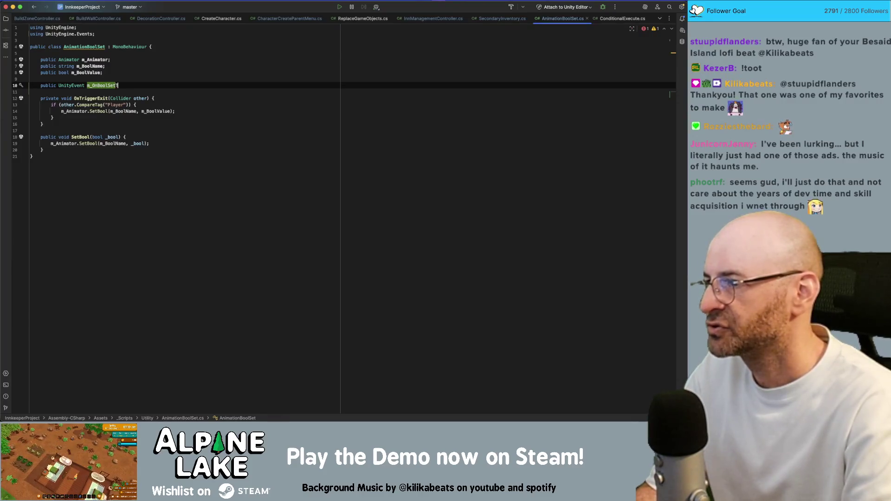
pyautogui.write('()')
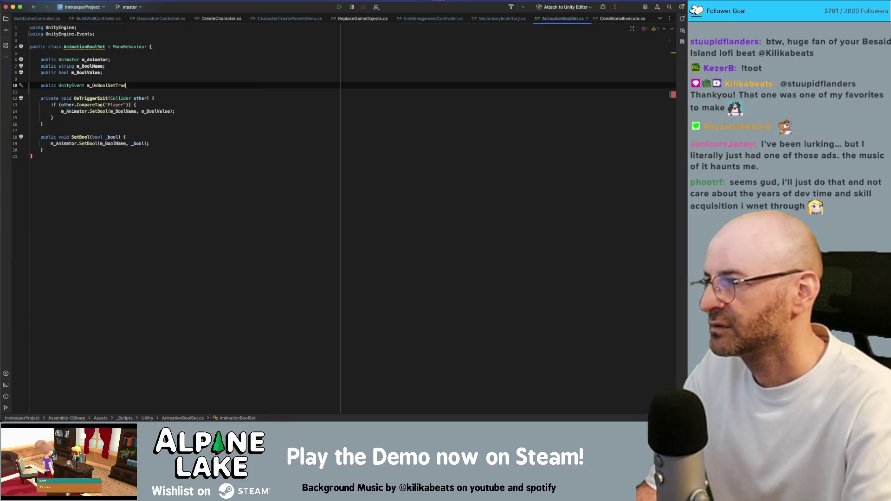
pyautogui.write(';')
pyautogui.press('Return')
pyautogui.write('public UnityE')
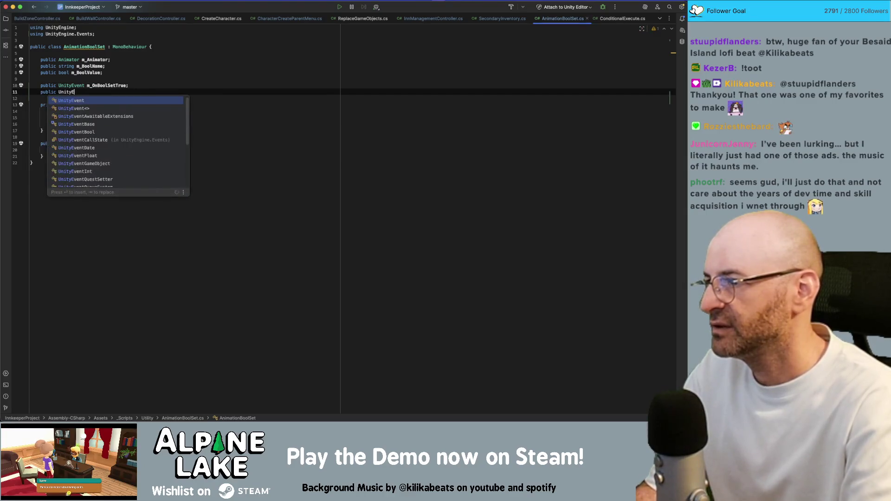
pyautogui.press('Return')
pyautogui.write('m_OnBoo')
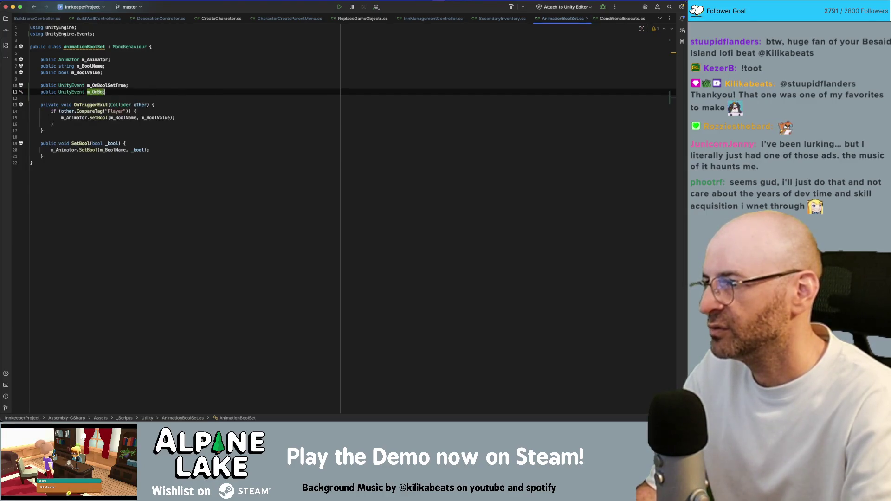
pyautogui.write('lSetFalse;')
pyautogui.press('Return')
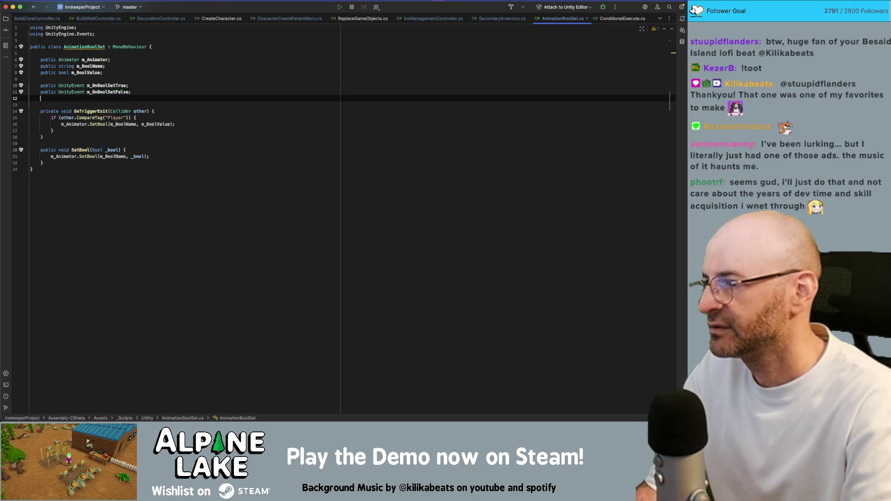
pyautogui.press('Delete')
pyautogui.press('Down')
pyautogui.press('Down')
pyautogui.press('Down')
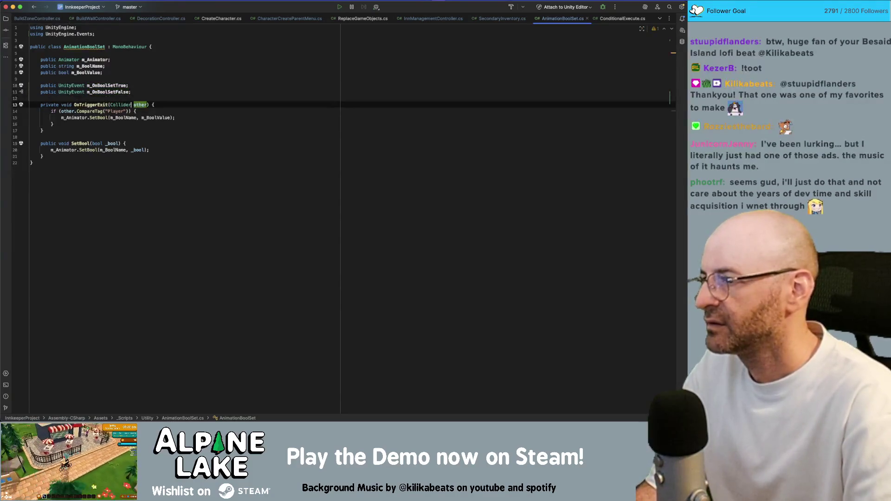
# Step: Add an if (_bool) block in SetBool that calls m_OnBoolSetTrue.Invoke()
pyautogui.press('End')
pyautogui.press('Return')
pyautogui.write('o')
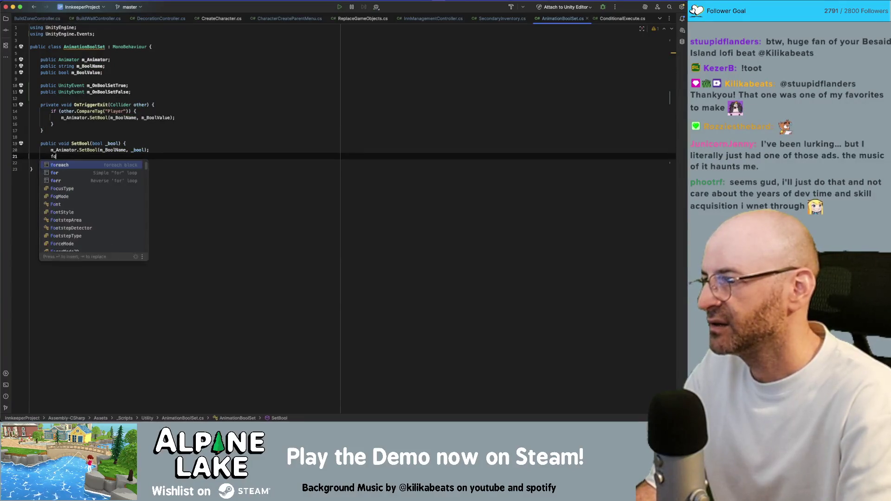
pyautogui.write('if(_bool)')
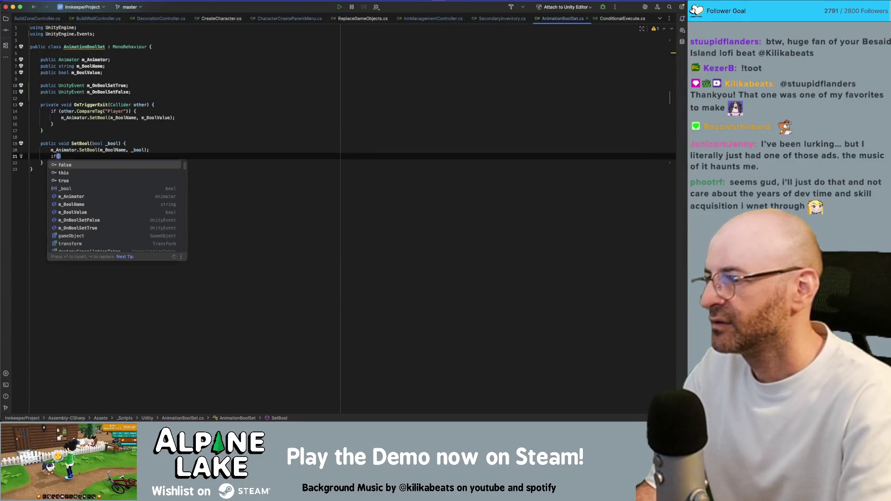
pyautogui.press('Return')
pyautogui.write('{')
pyautogui.press('Return')
pyautogui.press('super+alt+l')
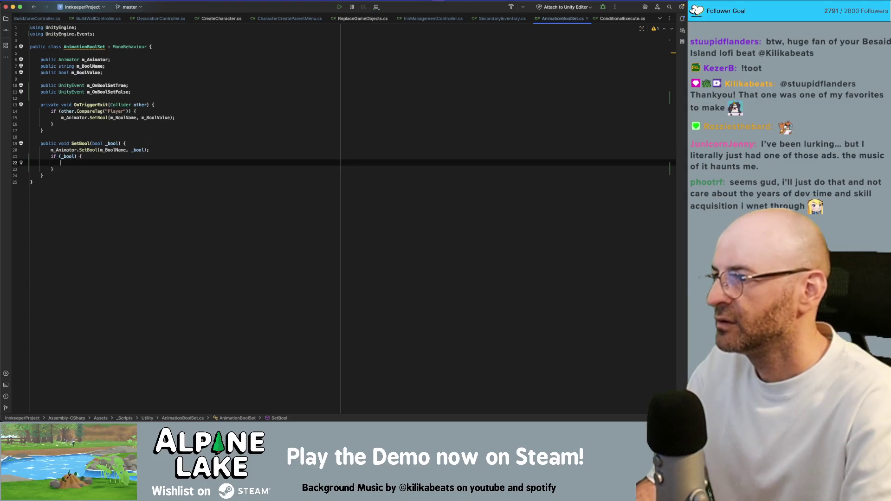
pyautogui.write('m_onb')
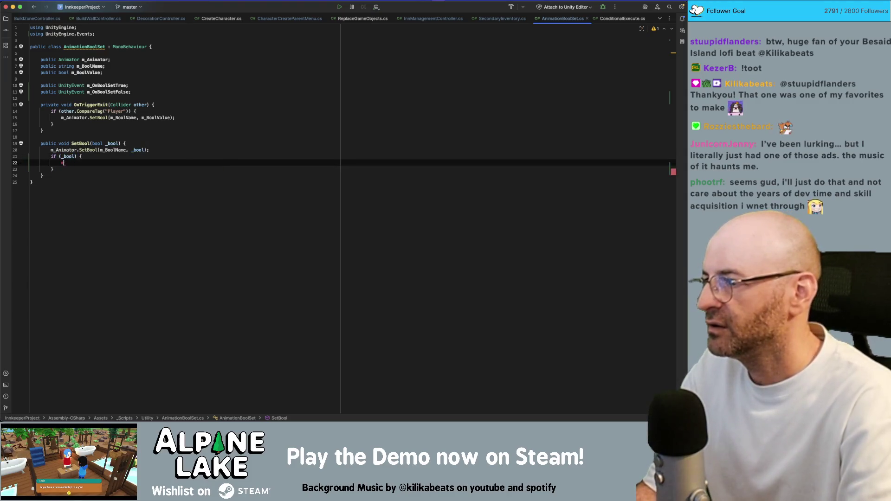
pyautogui.write('st')
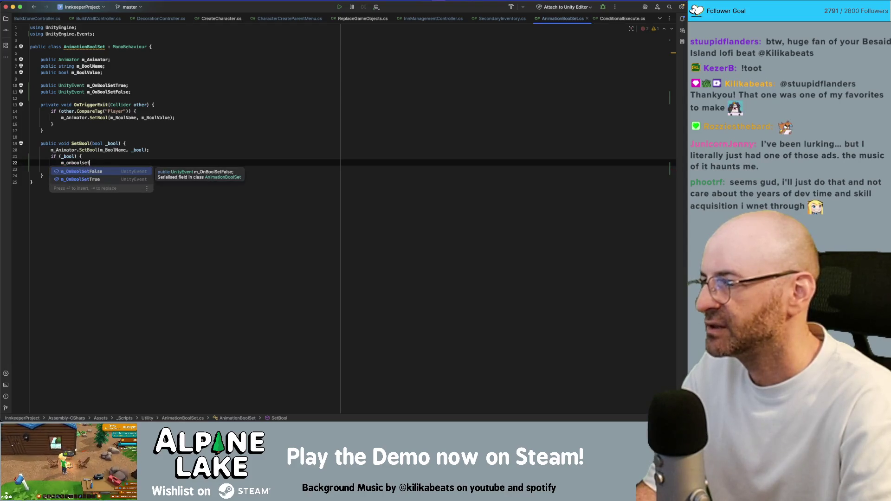
pyautogui.press('Return')
pyautogui.write('()')
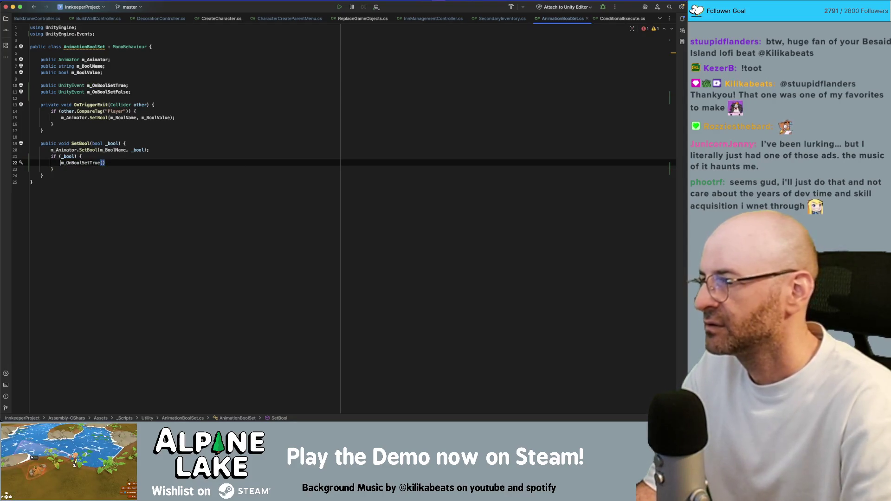
pyautogui.write('.invoke')
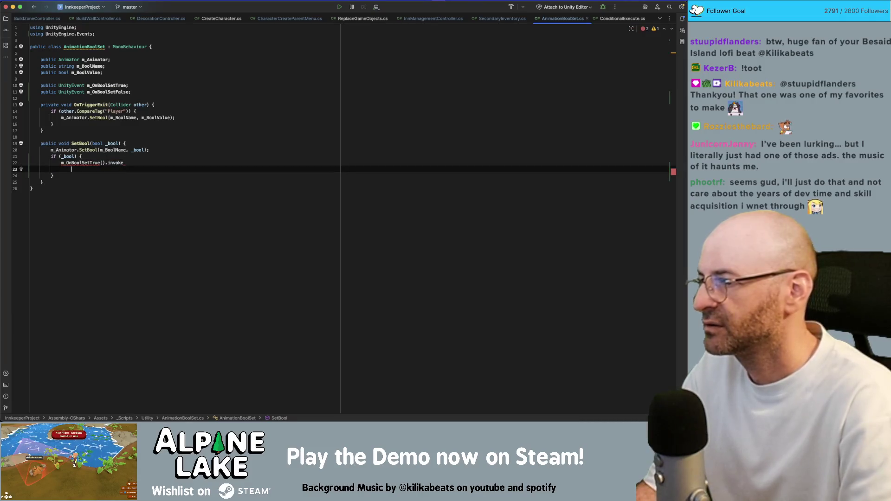
pyautogui.press('Return')
pyautogui.click(81, 156)
pyautogui.click(101, 162)
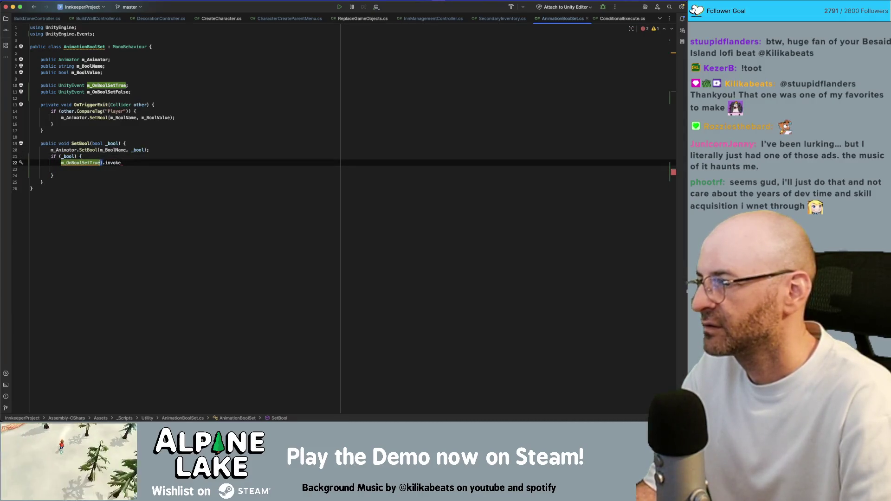
pyautogui.press('Delete')
pyautogui.press('Delete')
pyautogui.press('Delete')
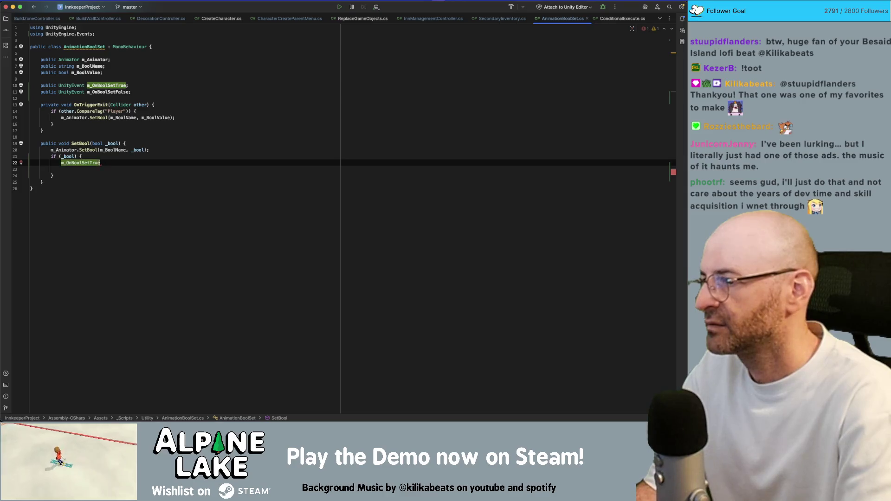
pyautogui.press('Return')
pyautogui.write(';')
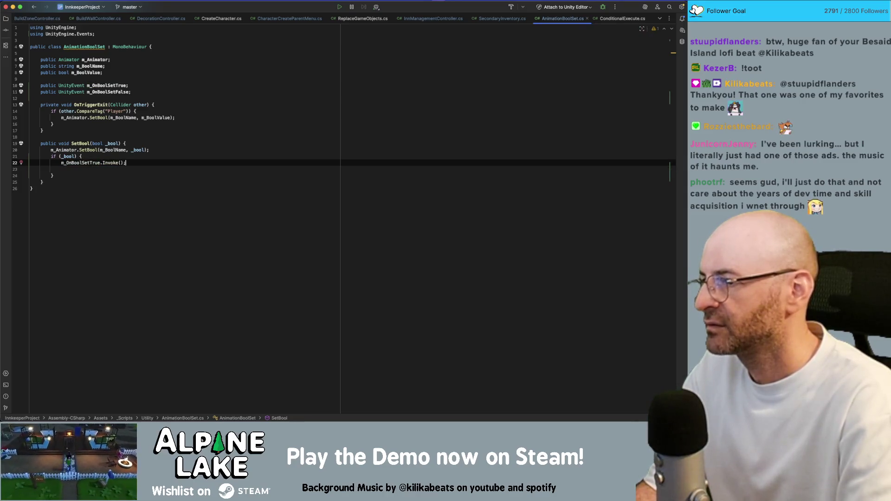
pyautogui.press('Delete')
# Step: Add an else branch that calls m_OnBoolSetFalse.Invoke()
pyautogui.press('Down')
pyautogui.press('End')
pyautogui.write('else')
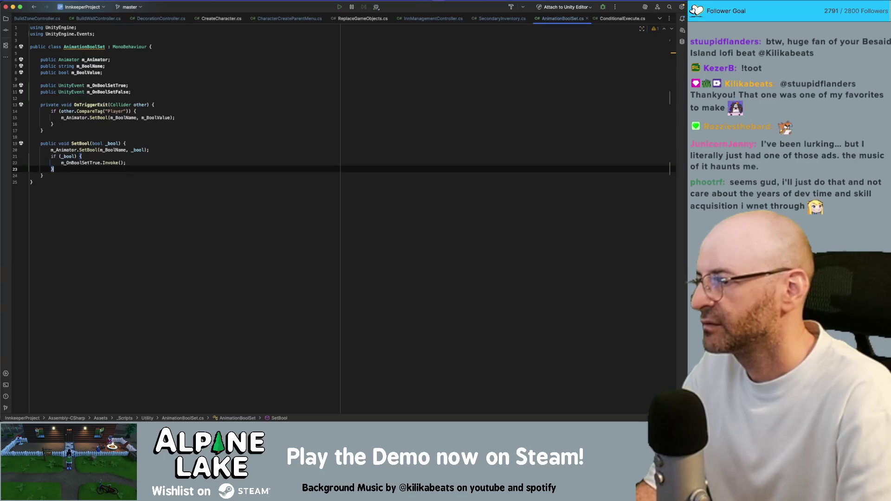
pyautogui.write(' {')
pyautogui.press('Return')
pyautogui.write('m_OnBoolSetTrue.Invoke();')
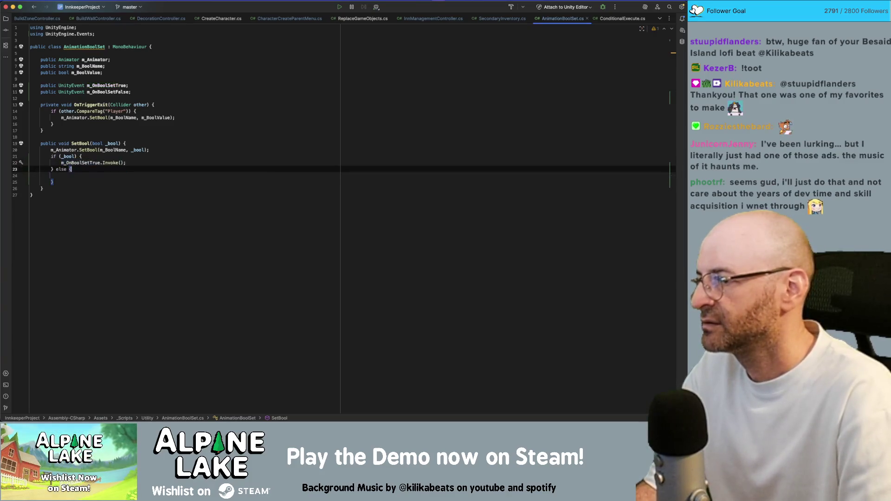
pyautogui.click(108, 176)
pyautogui.press('BackSpace')
pyautogui.press('BackSpace')
pyautogui.press('BackSpace')
pyautogui.press('Delete')
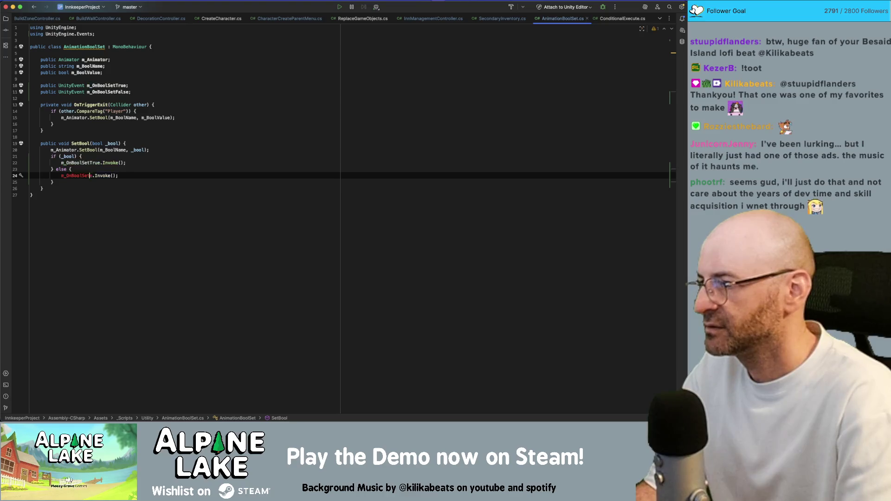
pyautogui.write('False')
pyautogui.press('Up')
pyautogui.press('Up')
pyautogui.press('Up')
pyautogui.press('Down')
pyautogui.press('Down')
pyautogui.press('Down')
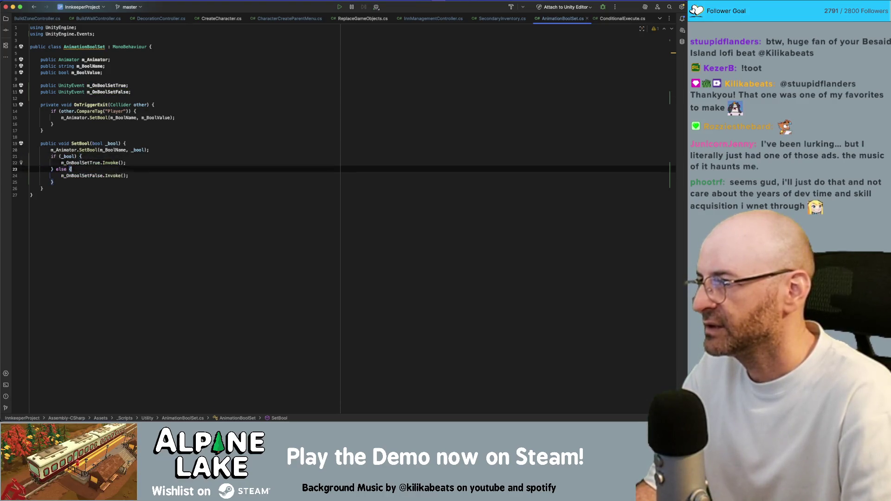
# Step: Review the new if/else and the event field usages, then return to Unity to recompile
pyautogui.hotkey('shift', 'Up')
pyautogui.hotkey('shift', 'Up')
pyautogui.hotkey('shift', 'Up')
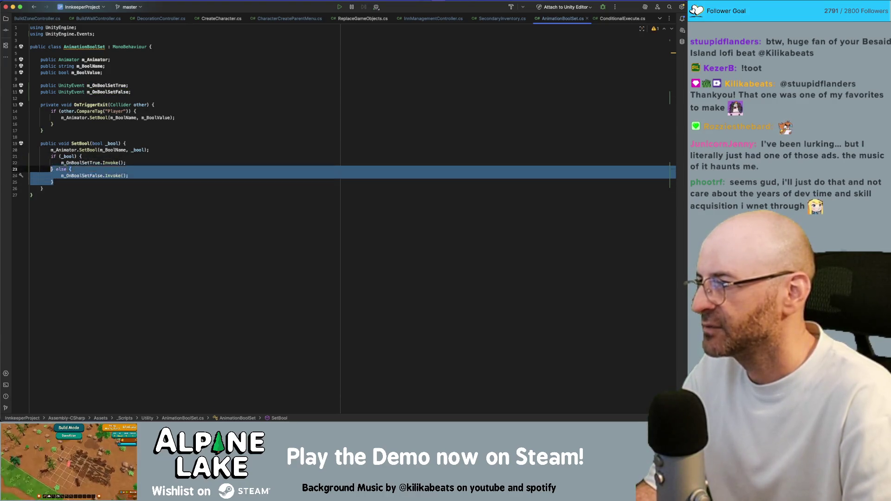
pyautogui.press('Left')
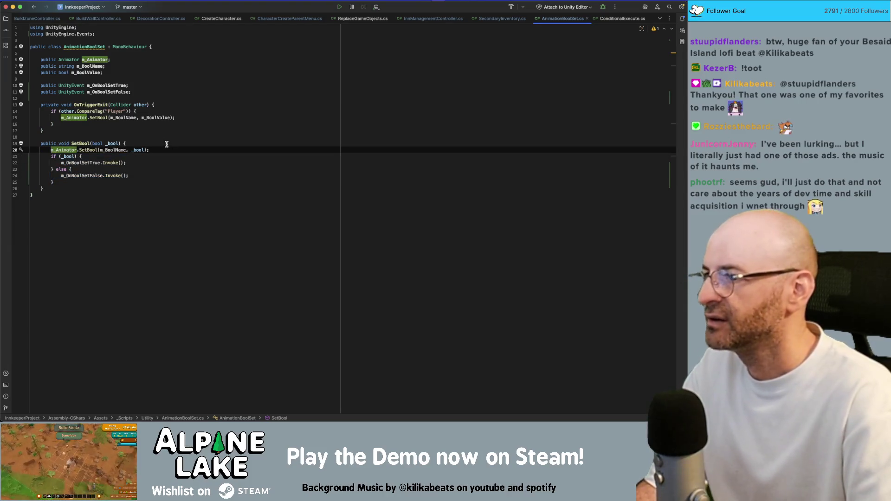
pyautogui.press('Up')
pyautogui.press('Up')
pyautogui.press('Up')
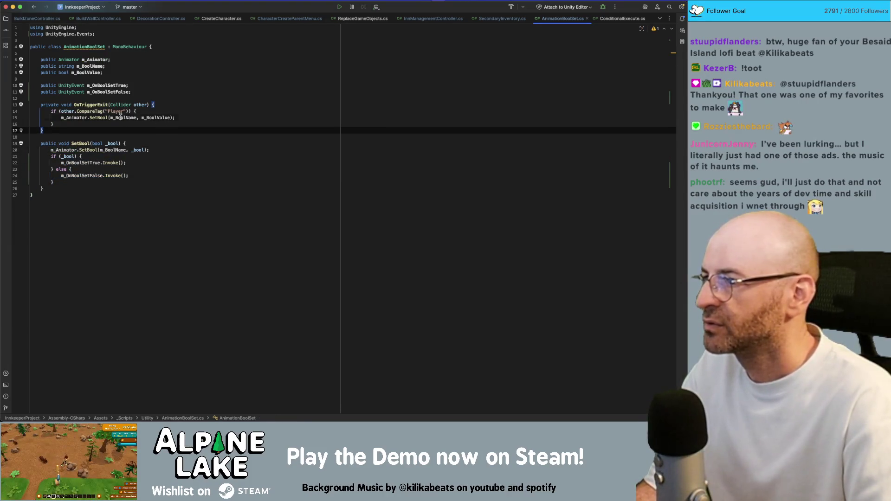
pyautogui.press('Up')
pyautogui.press('Up')
pyautogui.hotkey('alt', 'shift', 'Left')
pyautogui.moveTo(132, 118)
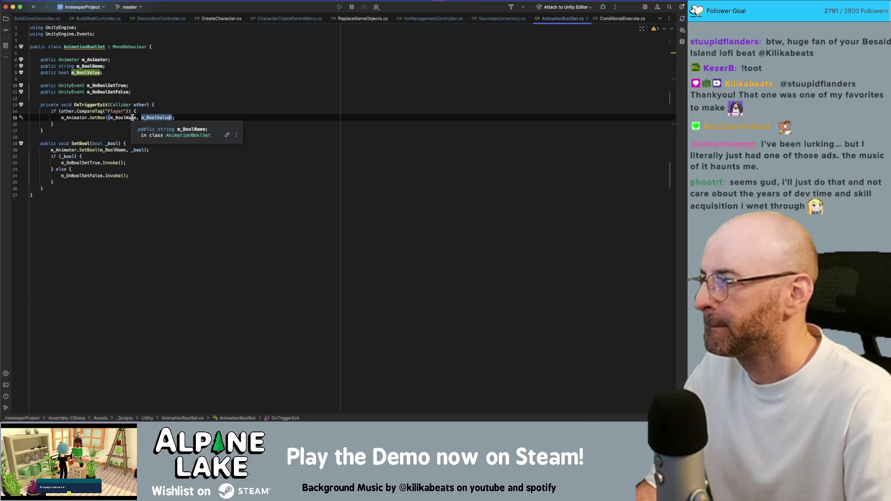
pyautogui.doubleClick(120, 87)
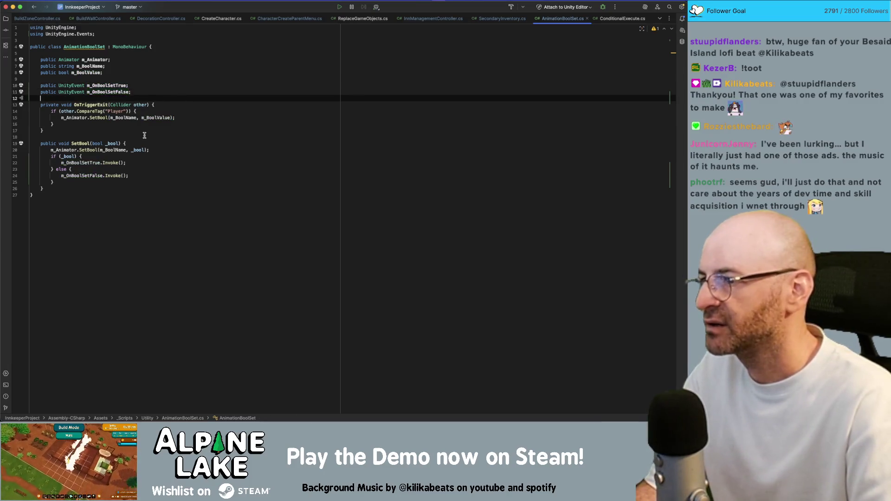
pyautogui.click(184, 157)
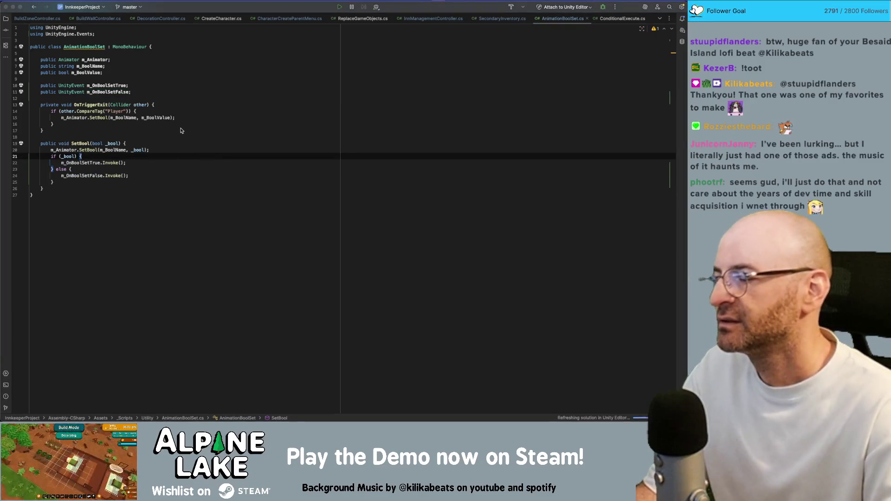
pyautogui.press('super+Tab')
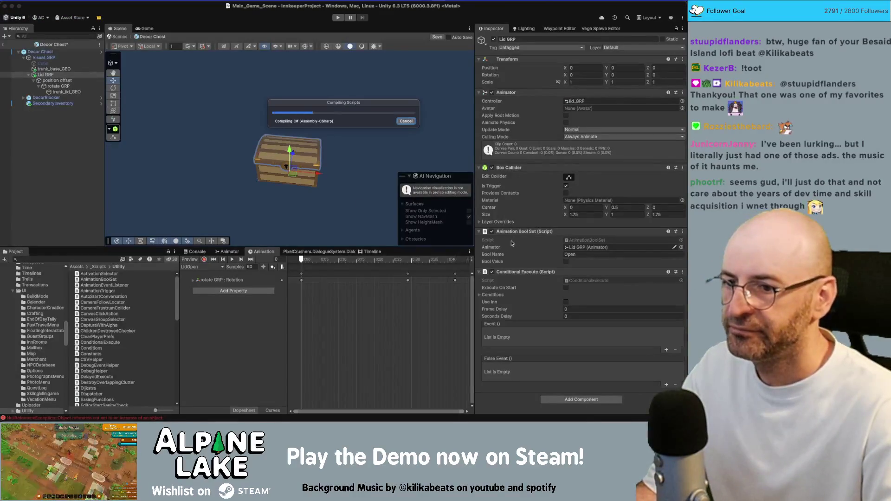
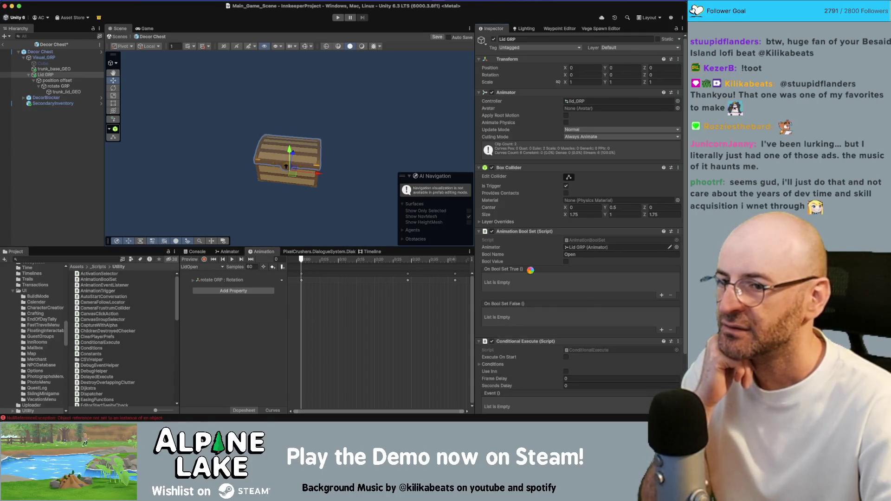
# Step: Remove Conditional Execute from Lid GRP and add an empty On Bool Set True response
pyautogui.rightClick(527, 344)
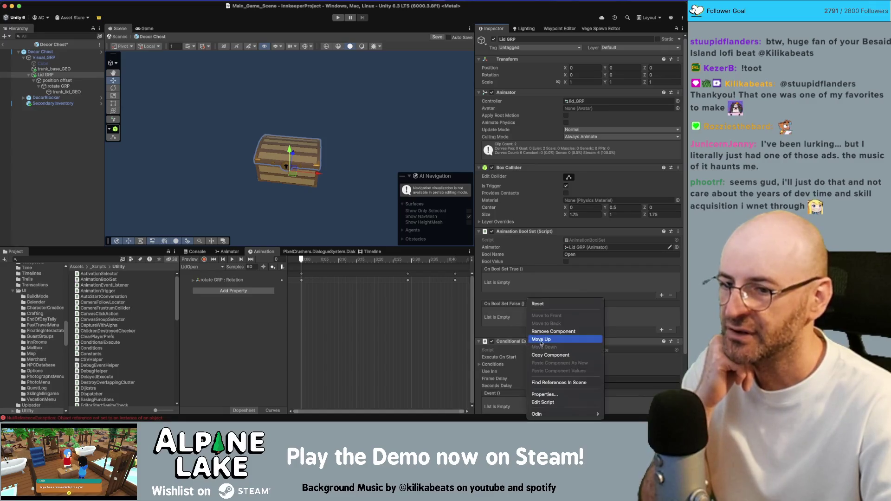
pyautogui.click(547, 331)
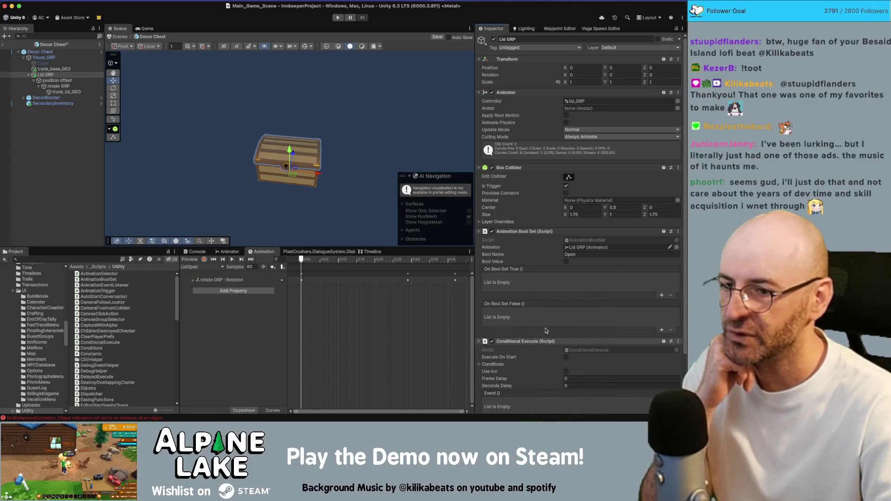
pyautogui.click(666, 295)
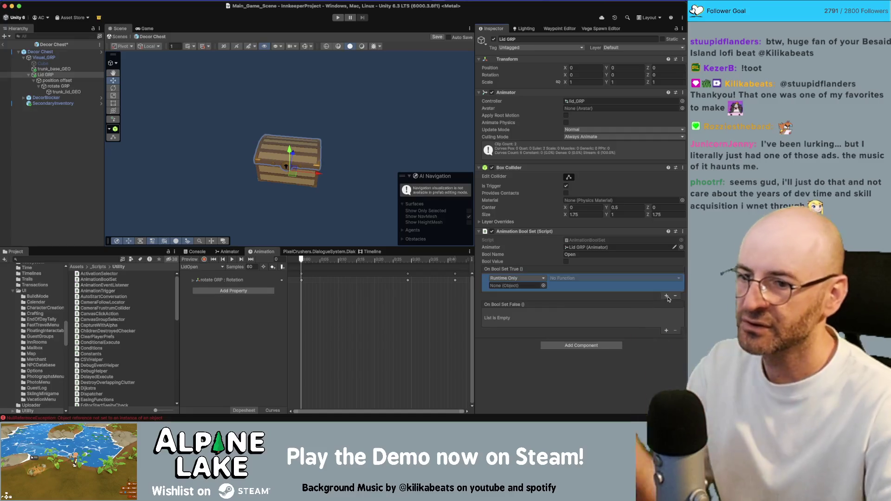
# Step: Search the object picker for 'play clip', 'actionlipp' and 'sfx', then close it without choosing
pyautogui.click(543, 286)
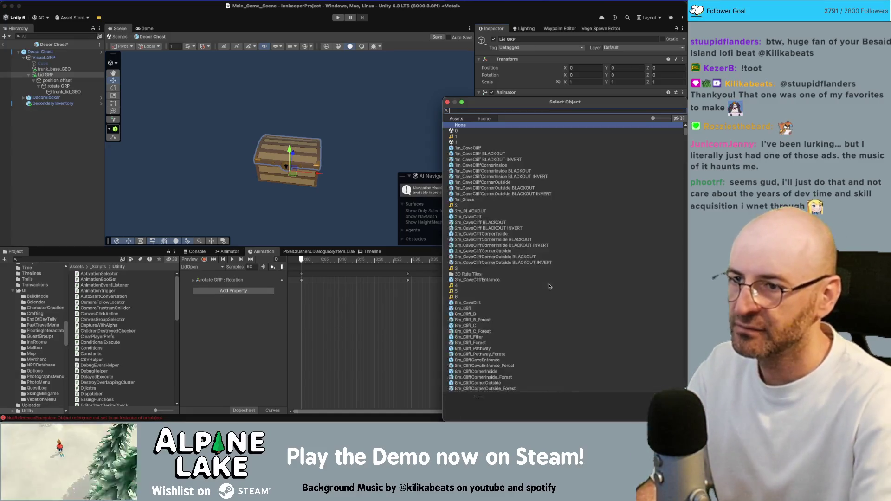
pyautogui.write('play clip')
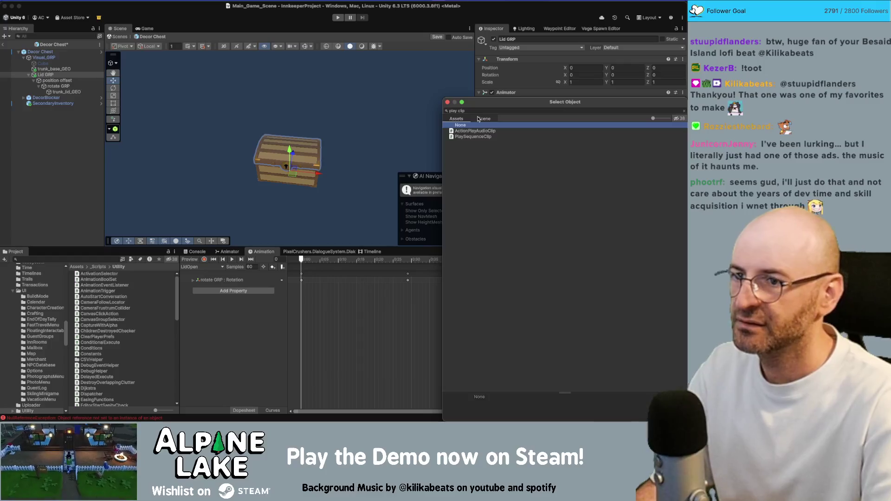
pyautogui.tripleClick(474, 107)
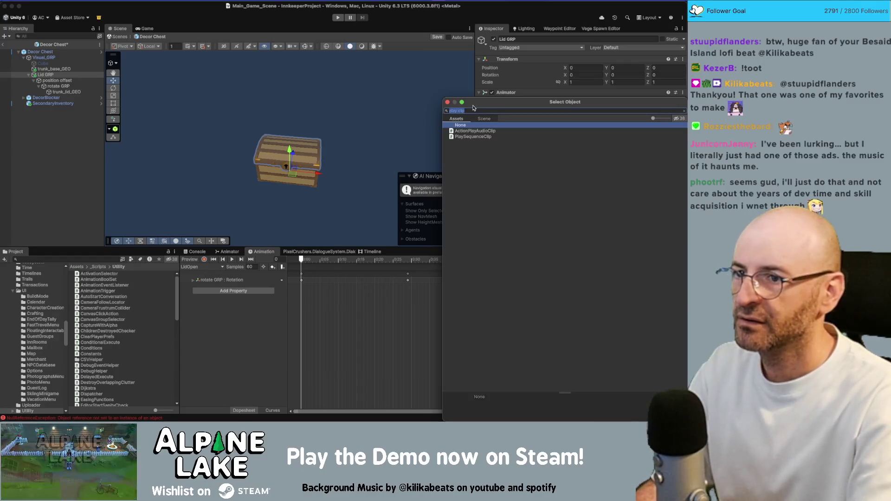
pyautogui.write('audio clp')
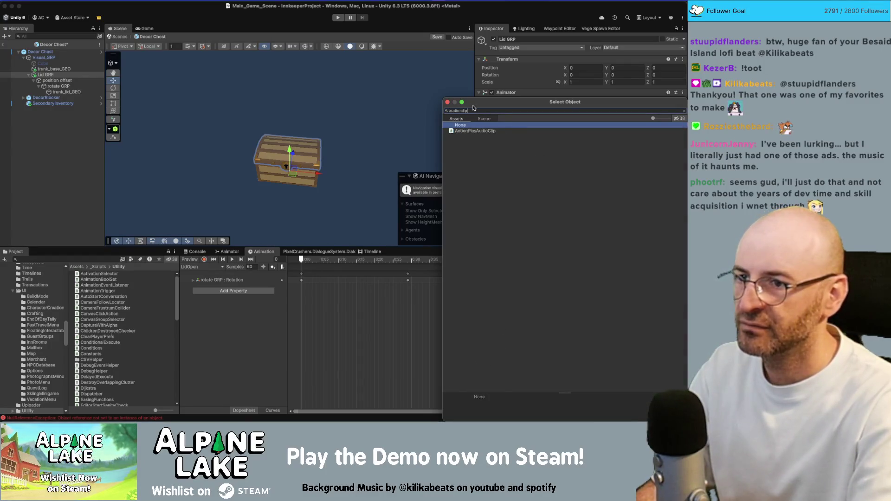
pyautogui.press('BackSpace')
pyautogui.press('BackSpace')
pyautogui.press('BackSpace')
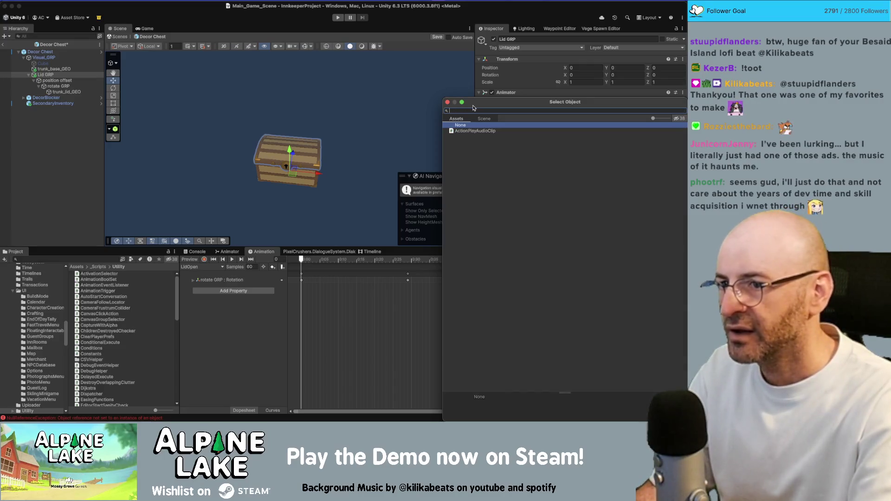
pyautogui.write('action clip')
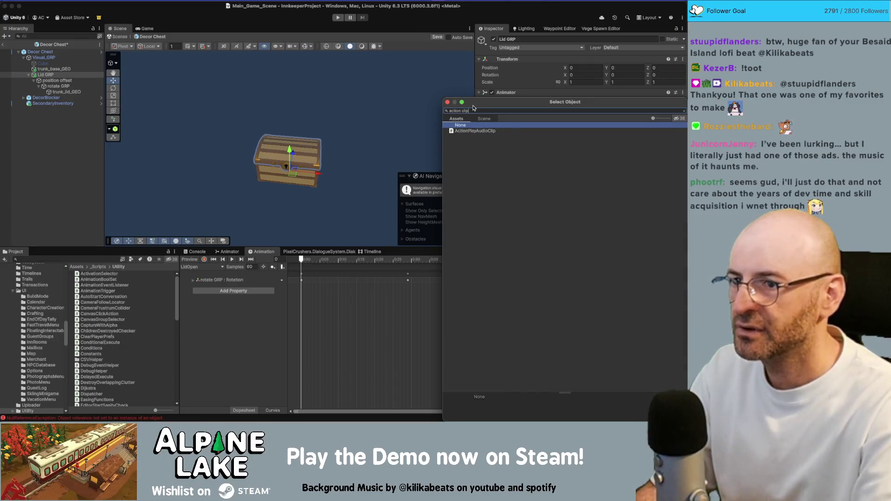
pyautogui.press('BackSpace')
pyautogui.press('BackSpace')
pyautogui.press('BackSpace')
pyautogui.press('BackSpace')
pyautogui.write('play')
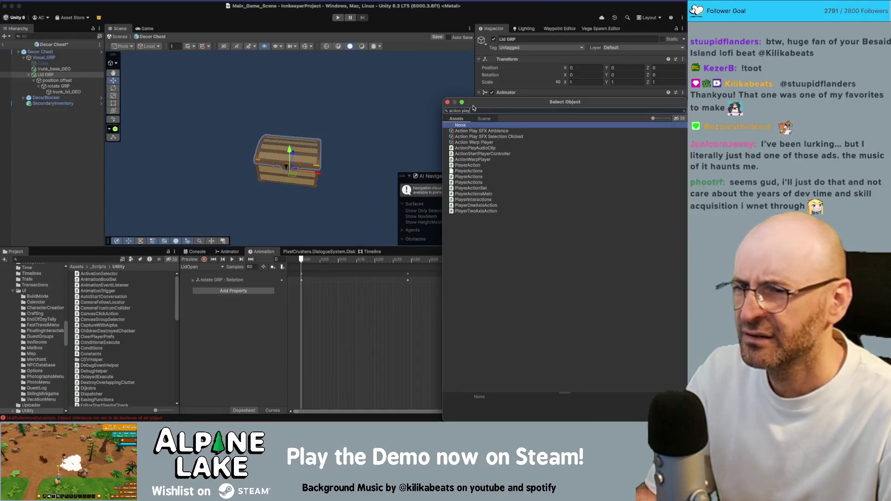
pyautogui.press('super+a')
pyautogui.write('sfx')
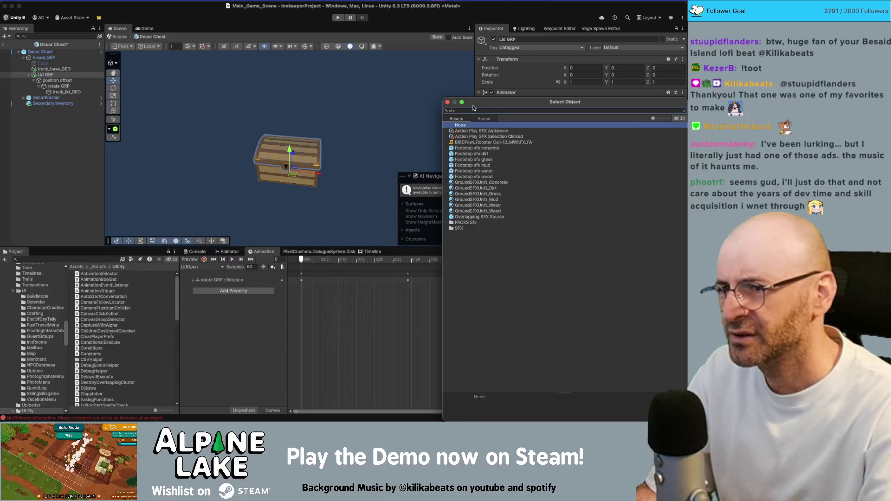
pyautogui.press('Escape')
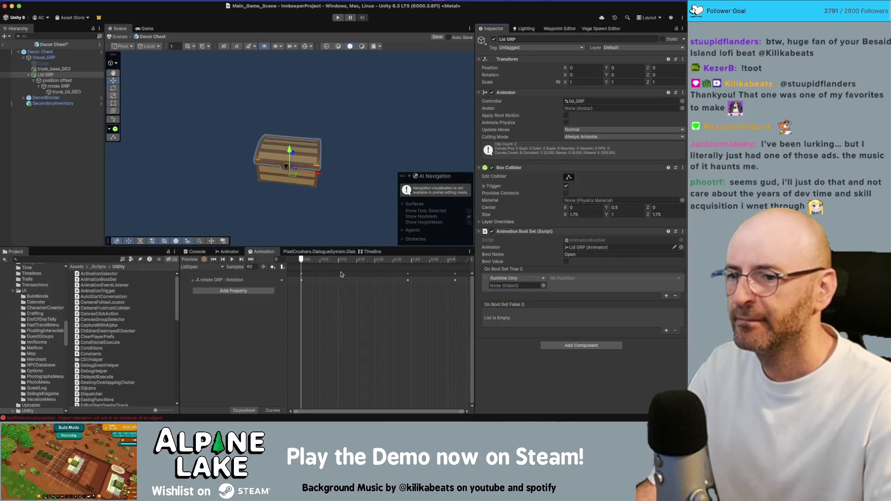
# Step: Find StandaloneAudioSource in the Project and add it to the Decor Chest hierarchy
pyautogui.click(104, 145)
pyautogui.click(82, 259)
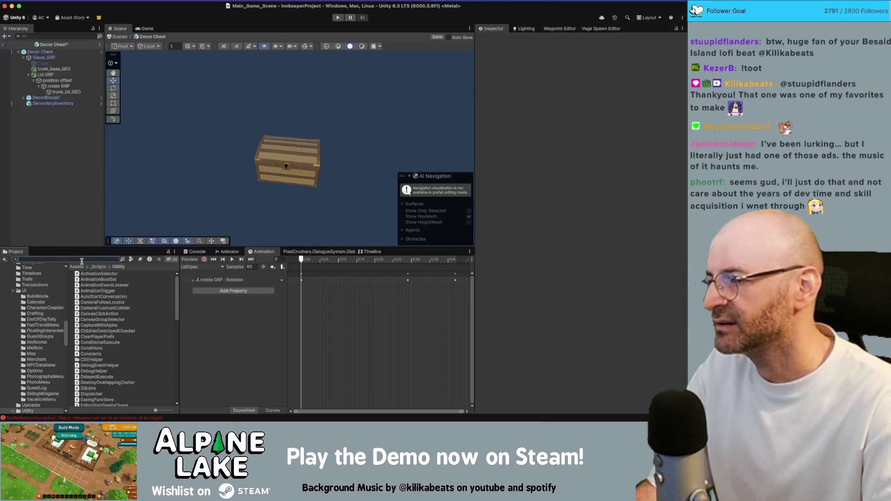
pyautogui.write('standalone sudio')
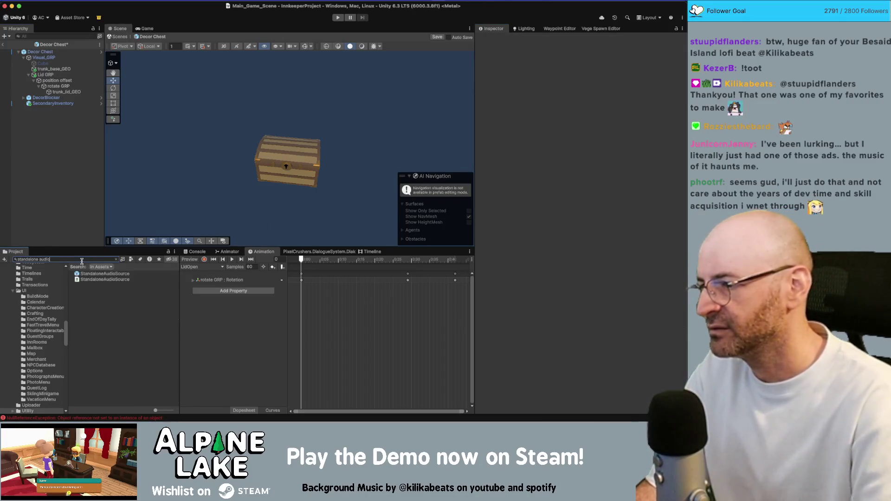
pyautogui.moveTo(93, 274)
pyautogui.mouseDown()
pyautogui.moveTo(67, 197)
pyautogui.moveTo(72, 163)
pyautogui.mouseUp()
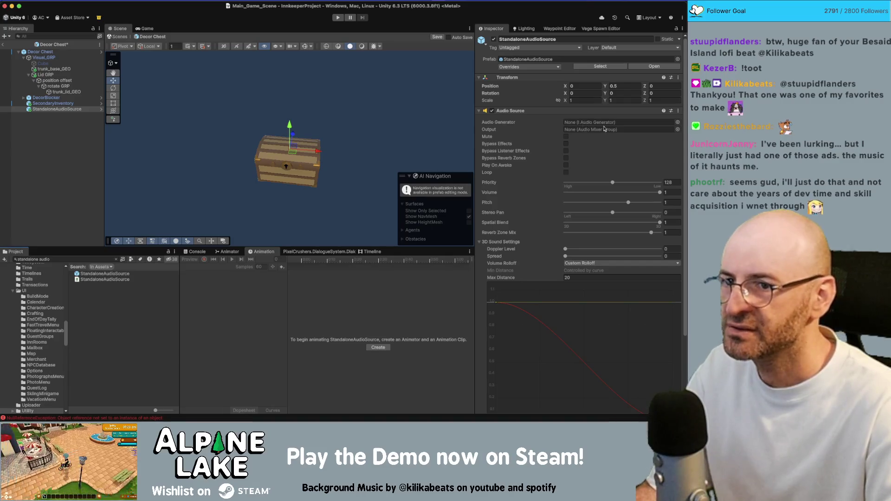
# Step: Leave the output mixer group unset, set Reverb Zone Mix to 0, and collapse 3D Sound Settings
pyautogui.click(678, 130)
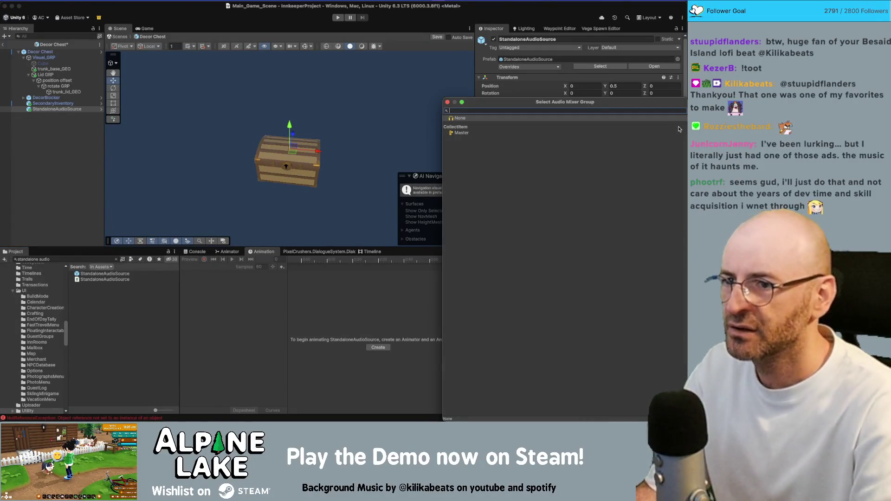
pyautogui.press('Escape')
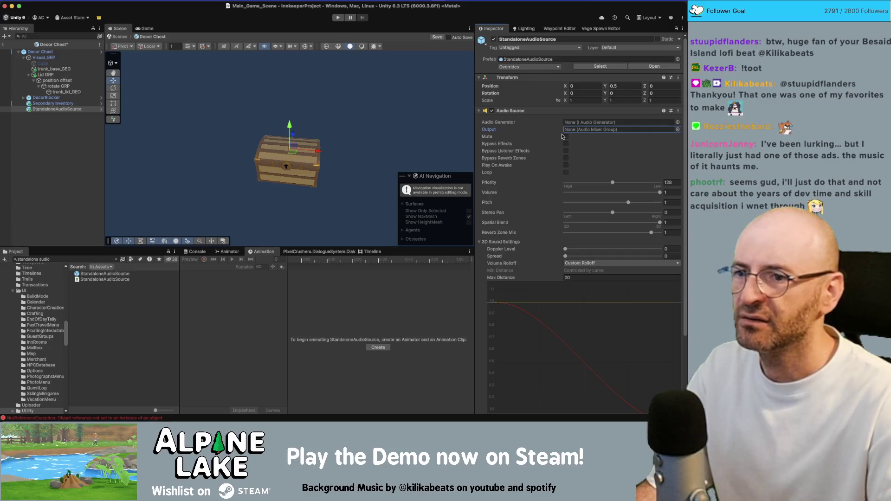
pyautogui.scroll(-5, 534, 153)
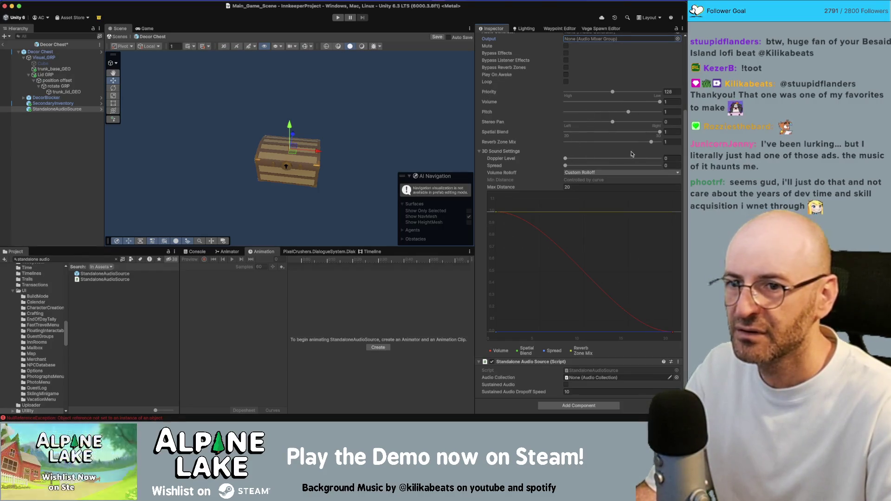
pyautogui.moveTo(637, 142); pyautogui.dragTo(493, 134)
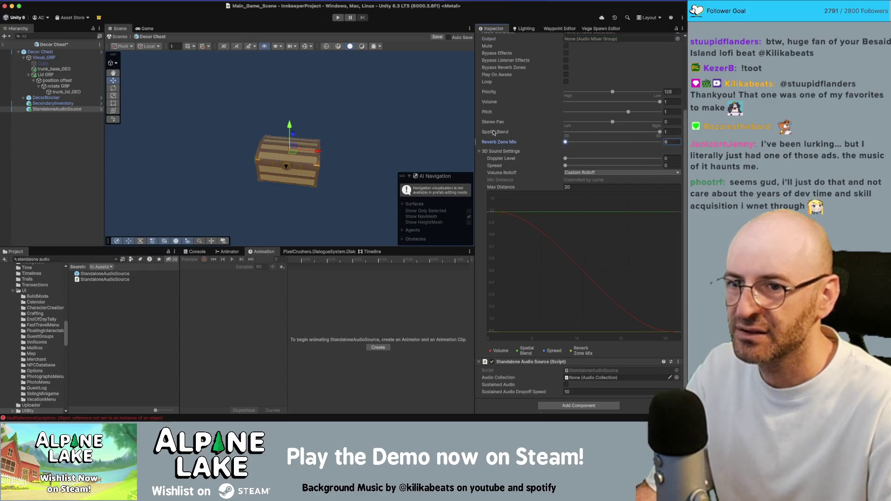
pyautogui.click(483, 150)
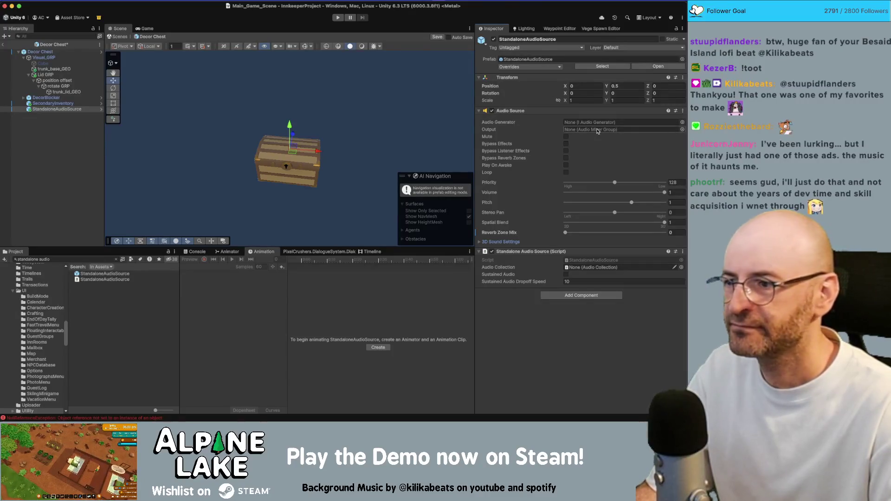
pyautogui.click(88, 259)
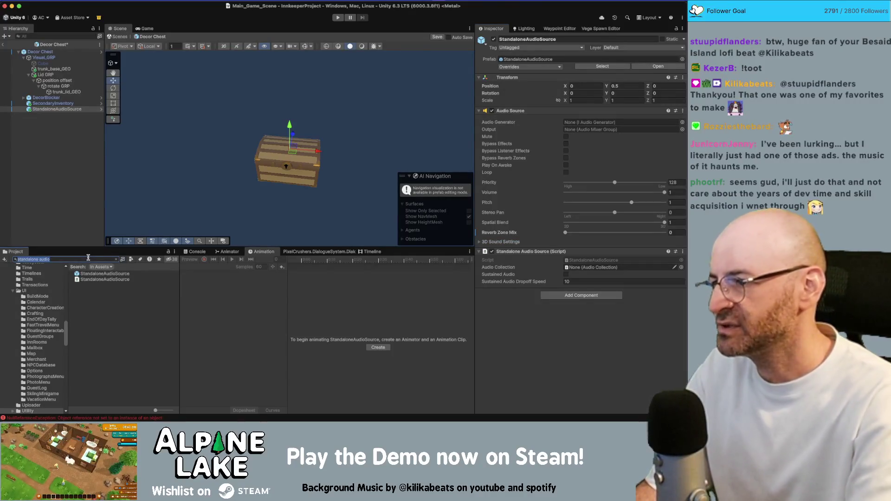
# Step: Search 'fridge', audition the DOOR_Fridge close and open clips, then reselect StandaloneAudioSource
pyautogui.write('fridge')
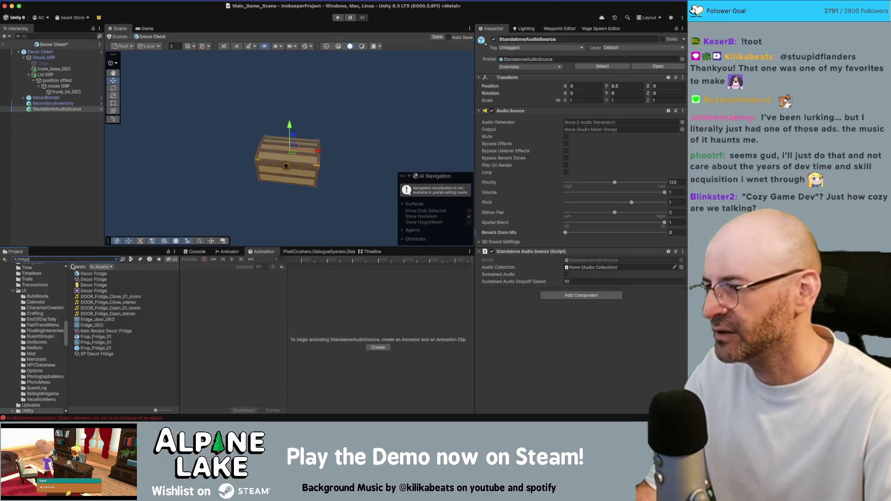
pyautogui.click(114, 296)
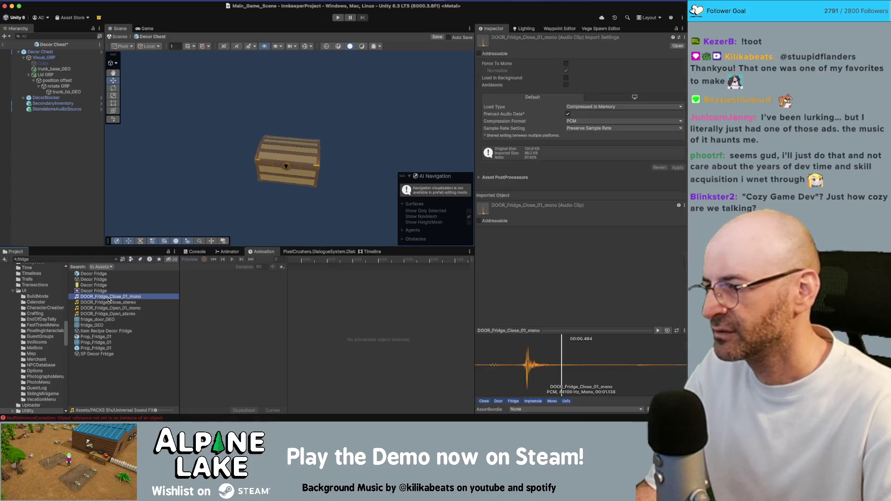
pyautogui.click(117, 302)
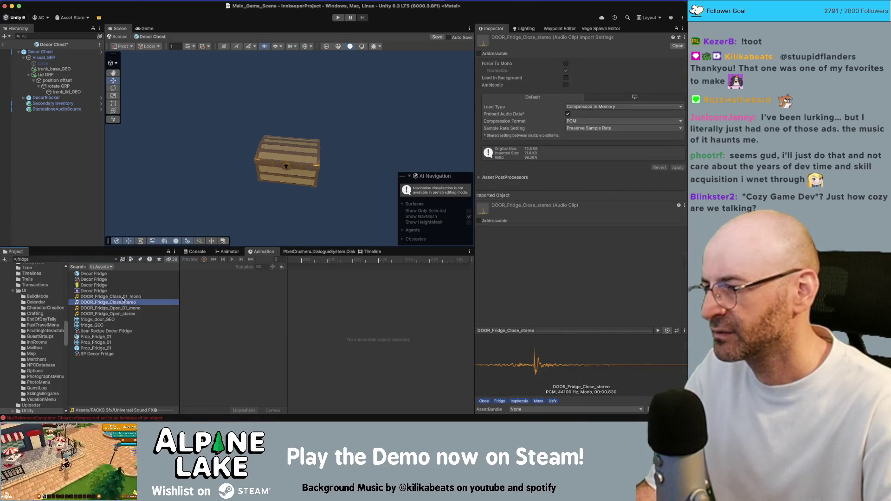
pyautogui.click(123, 297)
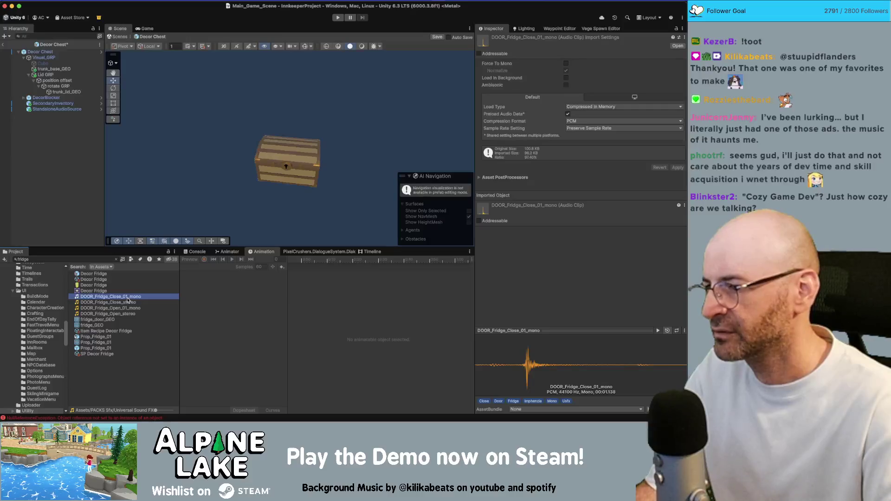
pyautogui.click(127, 303)
pyautogui.click(128, 308)
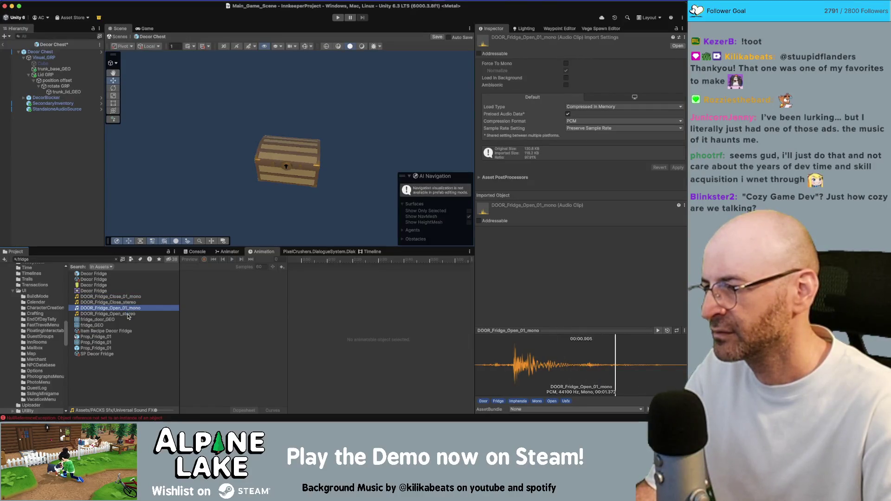
pyautogui.click(128, 314)
pyautogui.click(130, 309)
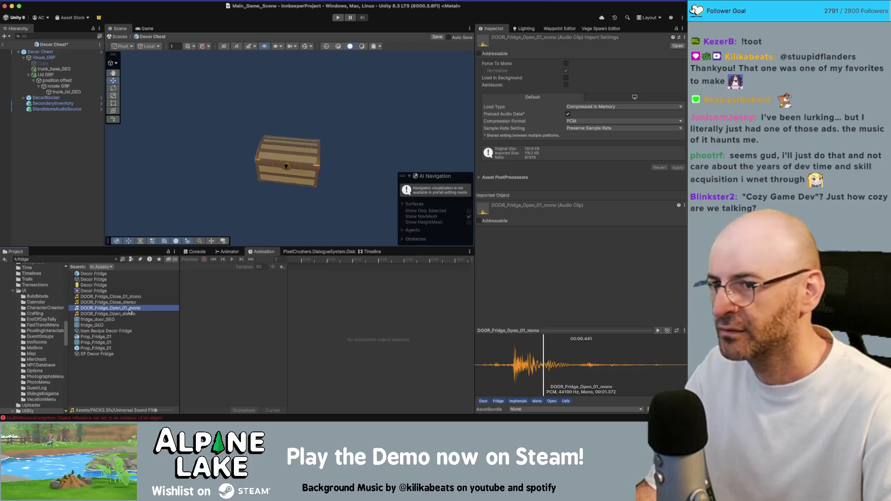
pyautogui.click(130, 314)
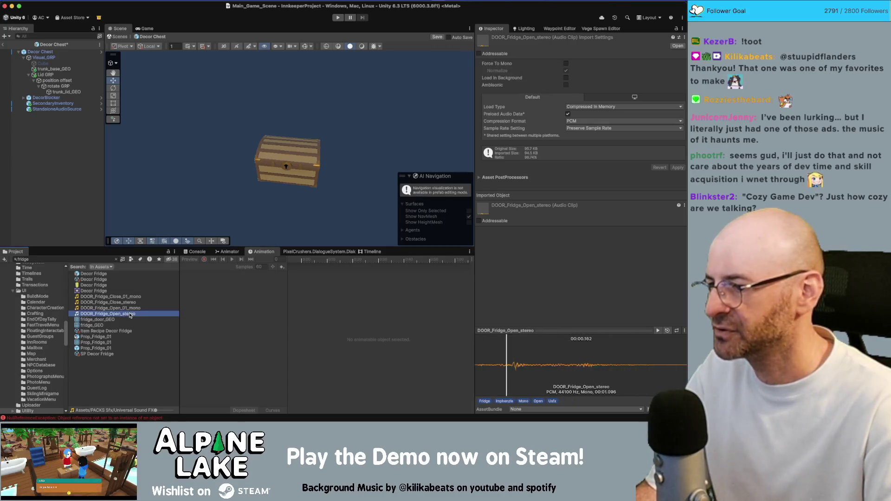
pyautogui.click(130, 309)
pyautogui.click(131, 297)
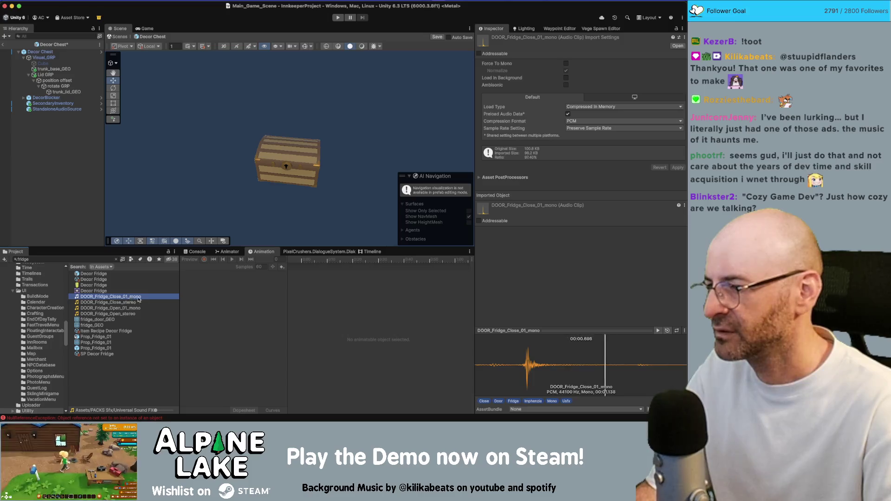
pyautogui.click(61, 110)
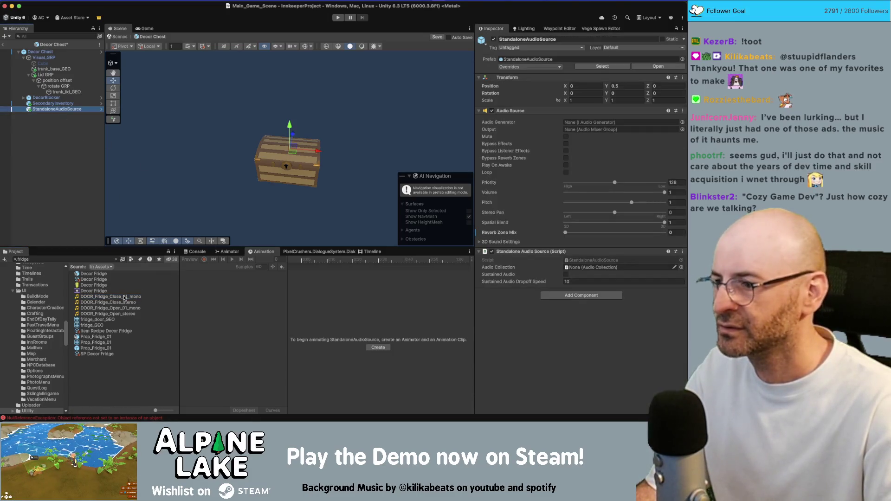
# Step: Assign DOOR_Fridge_Close_01_mono to the audio source and rename it Close_01
pyautogui.moveTo(125, 298)
pyautogui.mouseDown()
pyautogui.moveTo(222, 301)
pyautogui.moveTo(528, 177)
pyautogui.mouseUp()
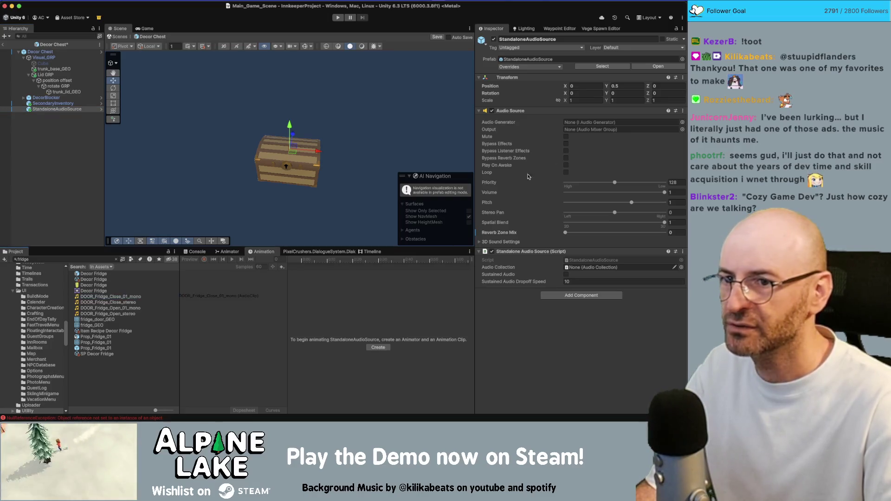
pyautogui.moveTo(583, 128); pyautogui.dragTo(585, 125)
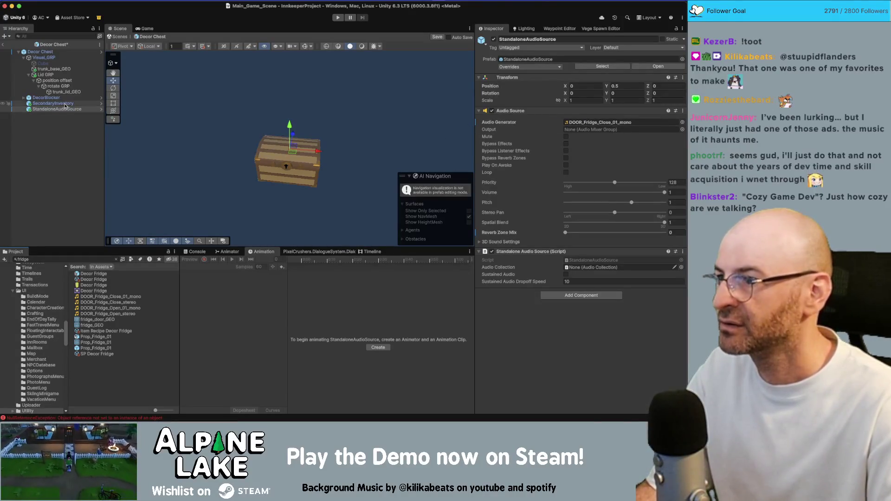
pyautogui.click(97, 109)
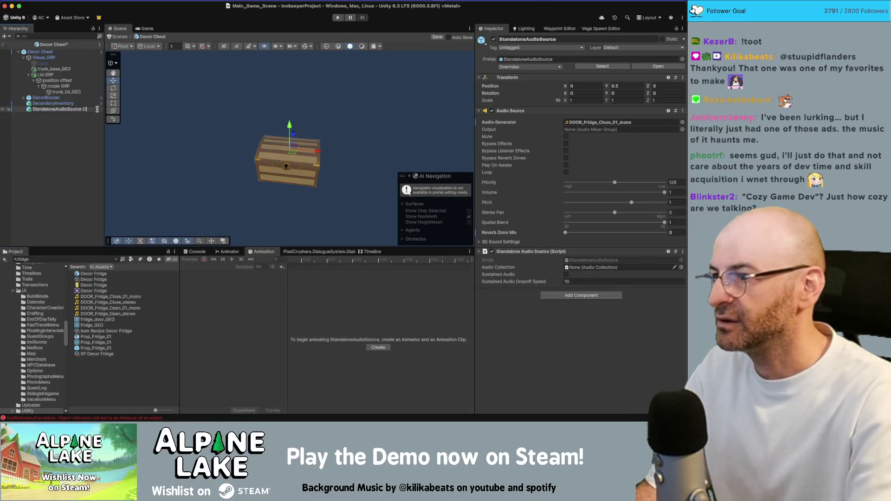
pyautogui.write('Close_01')
pyautogui.press('Return')
# Step: Duplicate the source, rename the copy Open, and assign DOOR_Fridge_Open_01_mono to it
pyautogui.hotkey('ctrl', 'd')
pyautogui.press('Return')
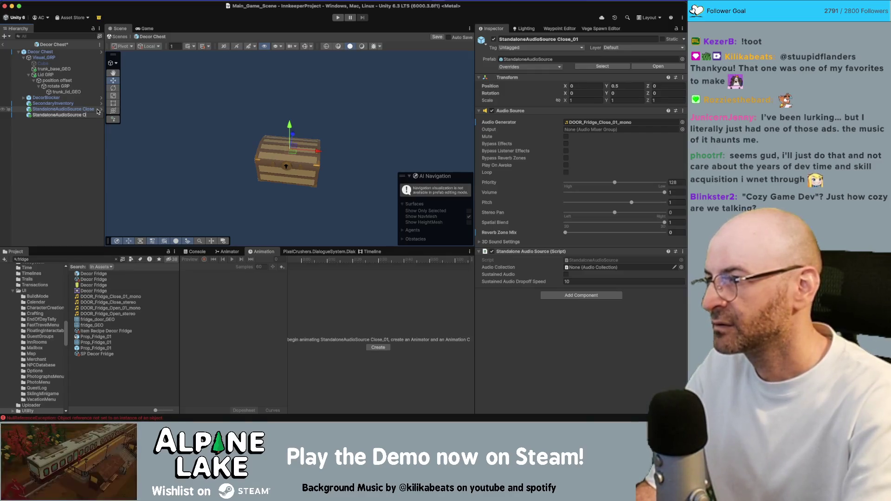
pyautogui.write('pen')
pyautogui.press('Return')
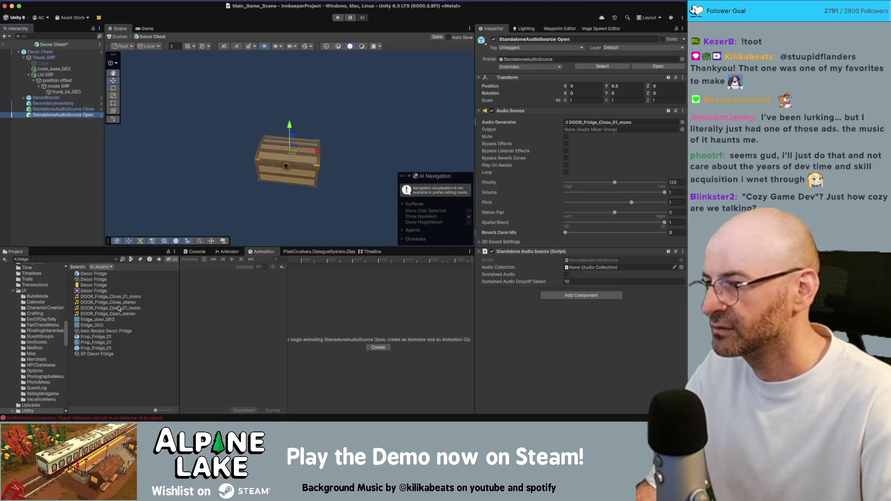
pyautogui.moveTo(119, 308)
pyautogui.mouseDown()
pyautogui.moveTo(566, 114)
pyautogui.moveTo(571, 123)
pyautogui.mouseUp()
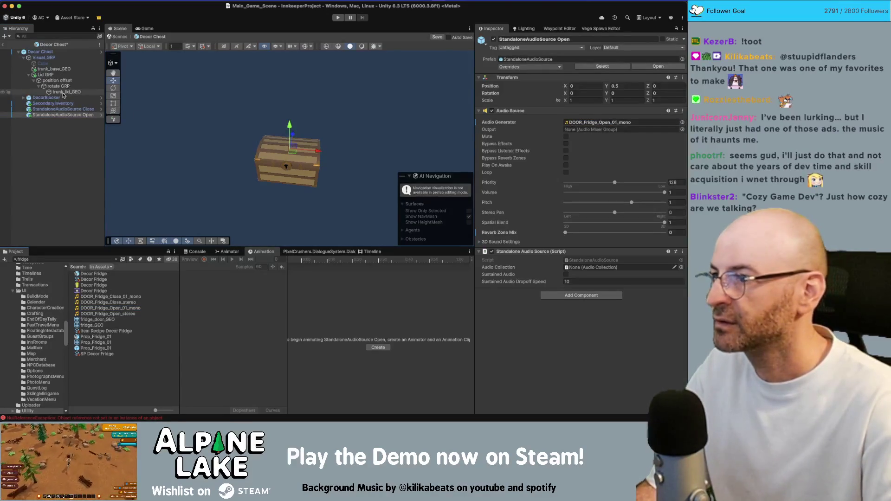
pyautogui.click(47, 75)
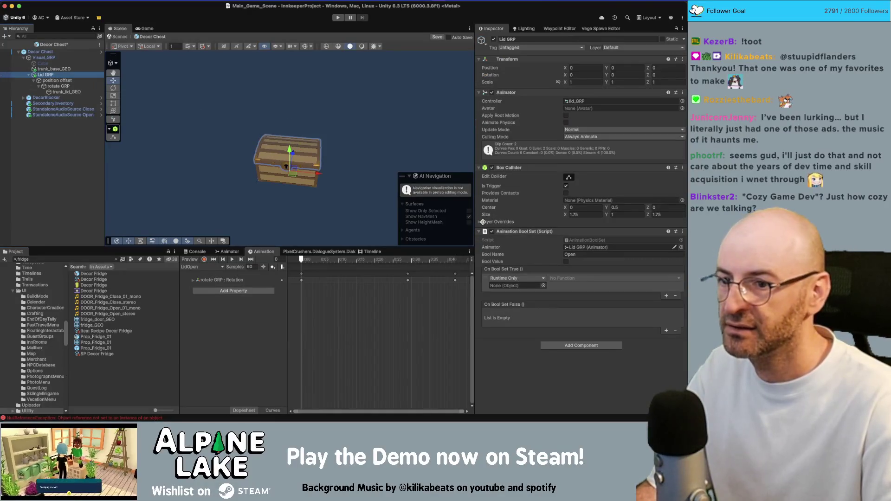
# Step: Add an On Bool Set False entry and link the Close source to false, Open source to true
pyautogui.click(666, 330)
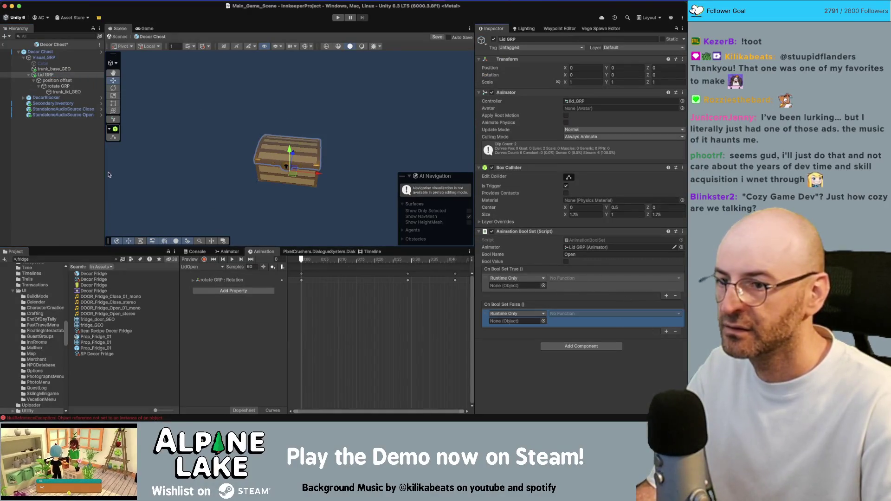
pyautogui.moveTo(63, 109)
pyautogui.mouseDown()
pyautogui.moveTo(469, 311)
pyautogui.moveTo(514, 324)
pyautogui.mouseUp()
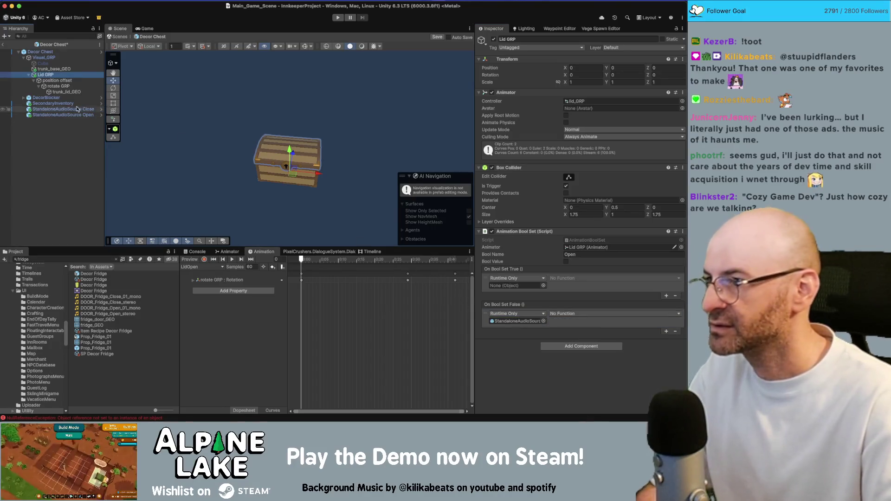
pyautogui.moveTo(74, 116); pyautogui.dragTo(515, 285)
# Step: Set both the true and false events to call StandaloneAudioSource.PlayClip
pyautogui.click(613, 278)
pyautogui.moveTo(575, 324)
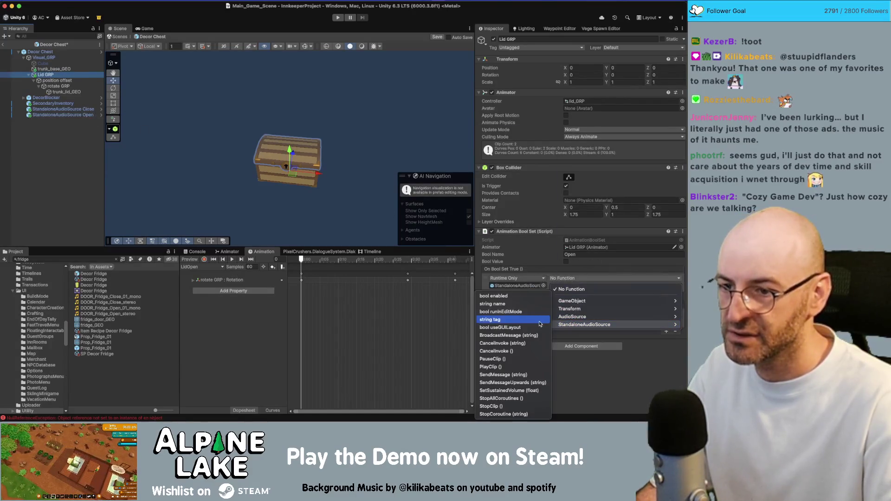
pyautogui.click(526, 366)
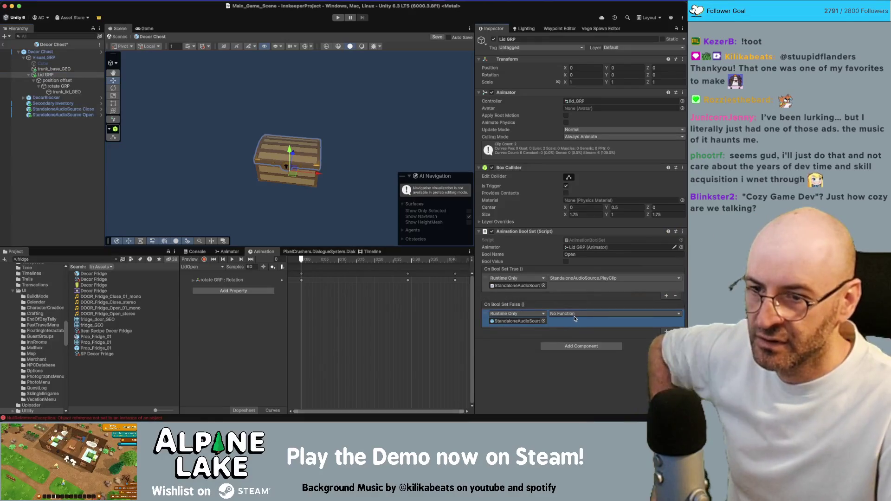
pyautogui.click(580, 314)
pyautogui.moveTo(584, 360)
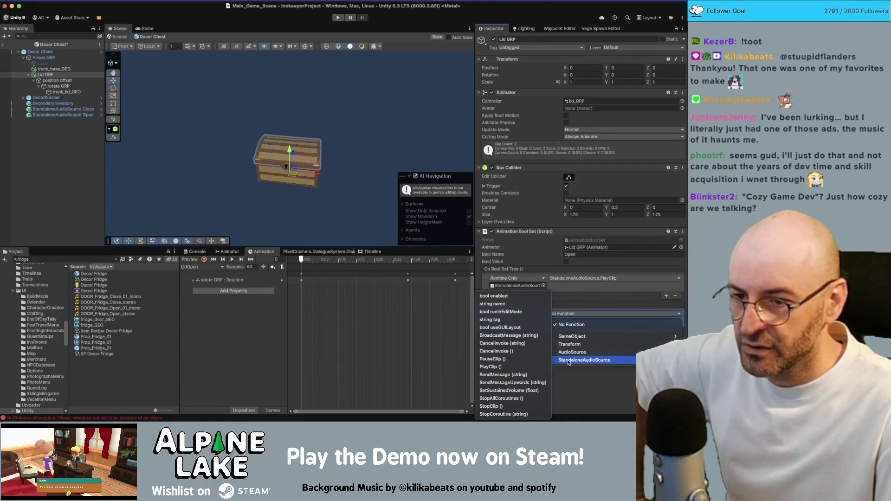
pyautogui.click(523, 367)
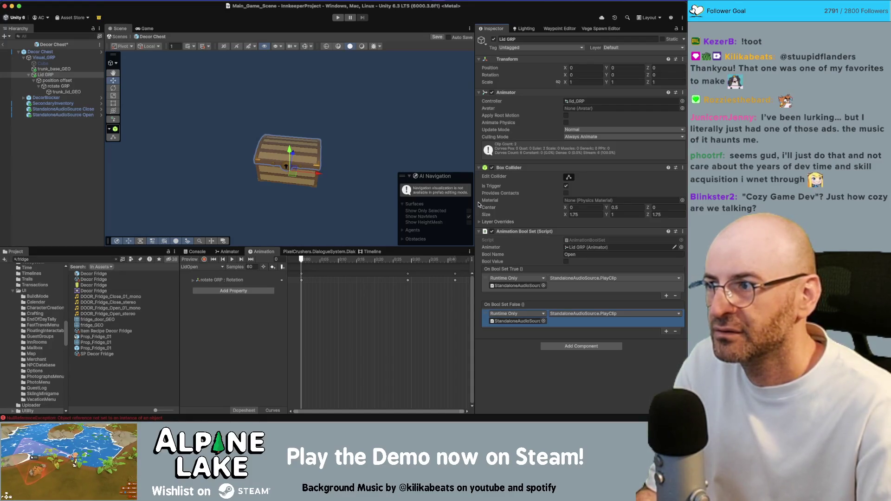
pyautogui.click(238, 253)
pyautogui.click(46, 74)
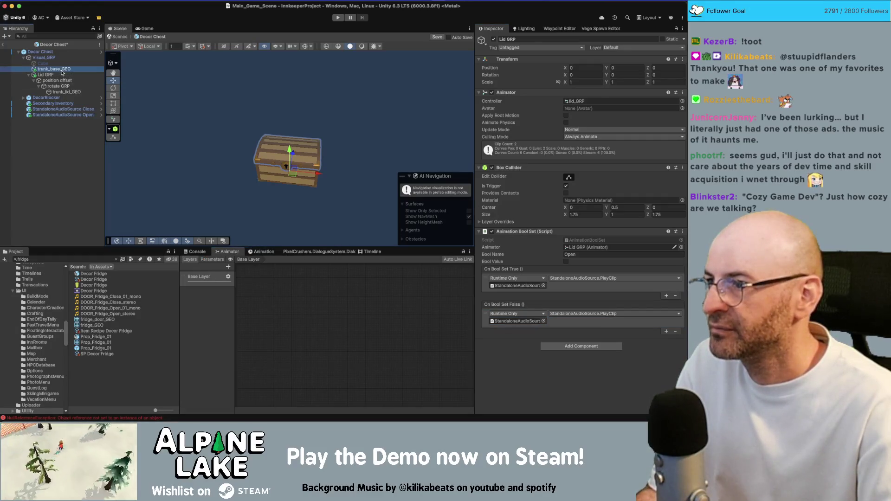
# Step: Reselect Lid GRP and locate its lid_GRP animator controller, checking the LidOpen timeline
pyautogui.click(286, 300)
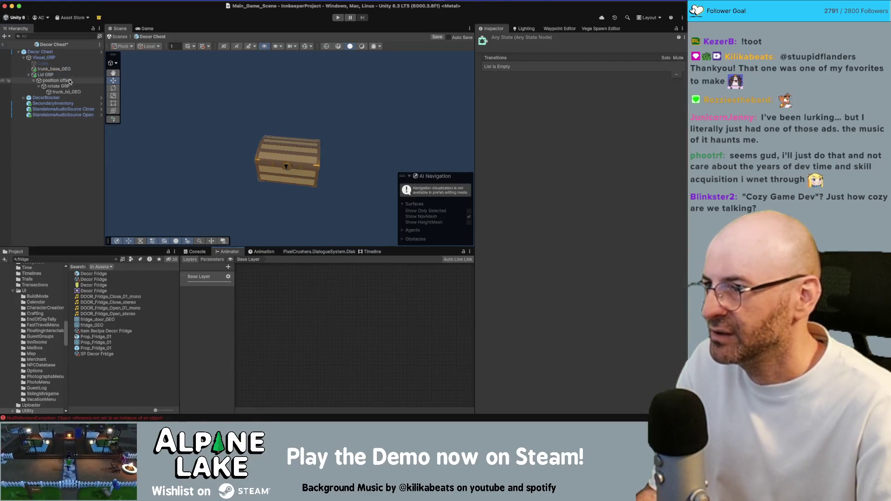
pyautogui.click(65, 63)
pyautogui.click(61, 74)
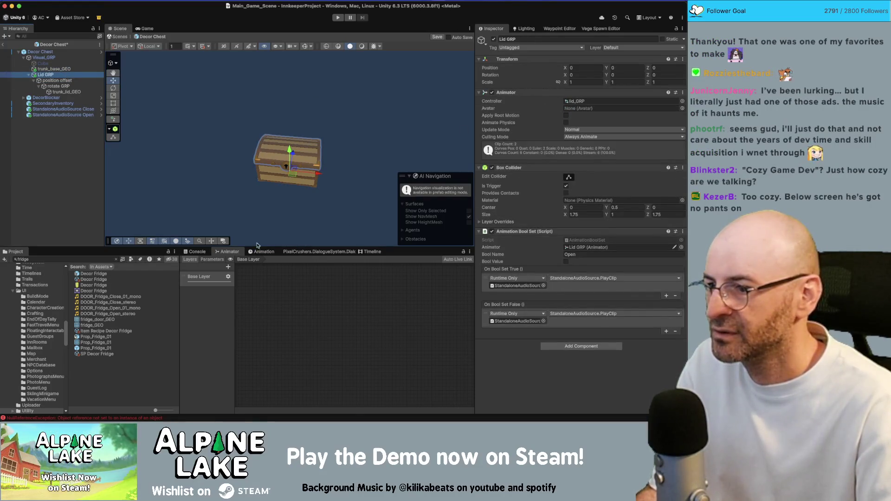
pyautogui.click(578, 101)
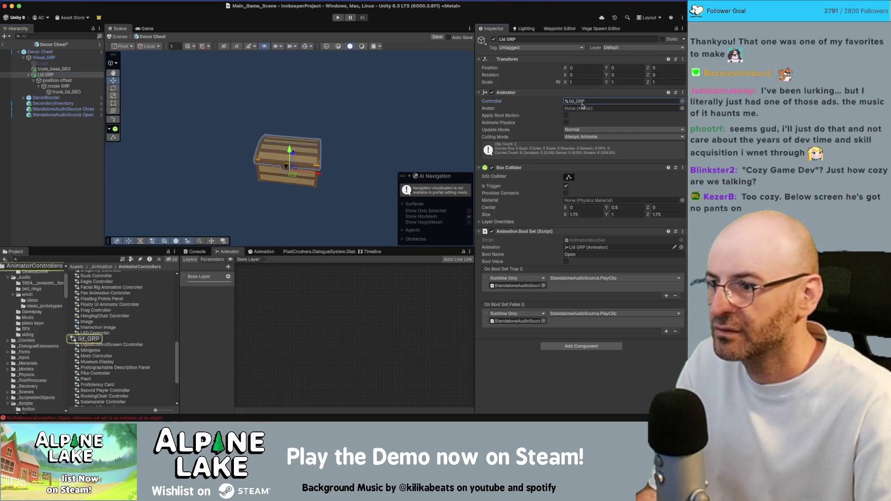
pyautogui.click(95, 339)
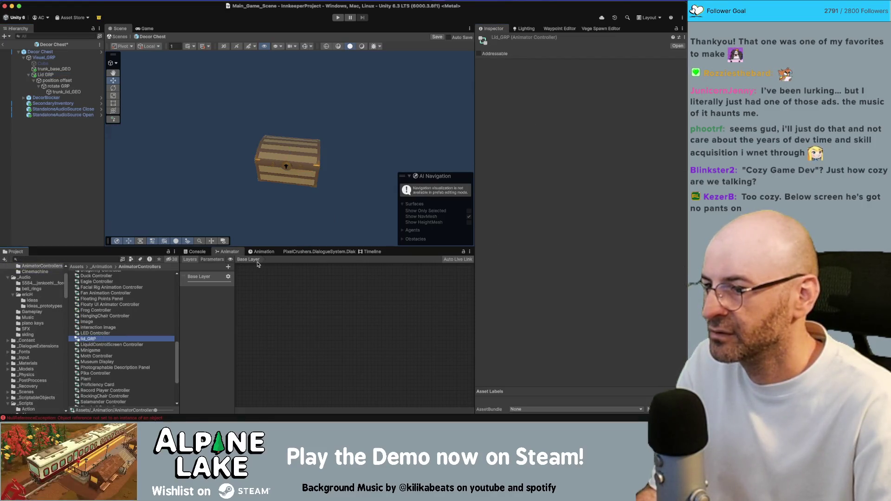
pyautogui.click(252, 285)
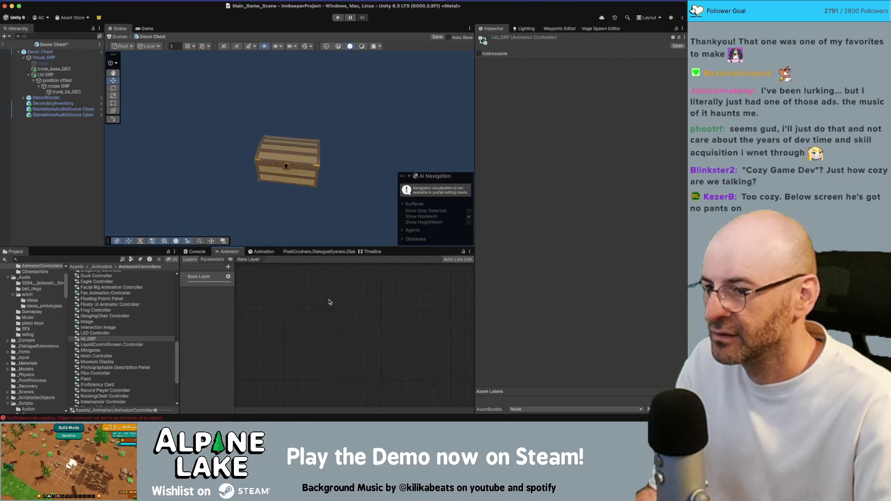
pyautogui.click(264, 252)
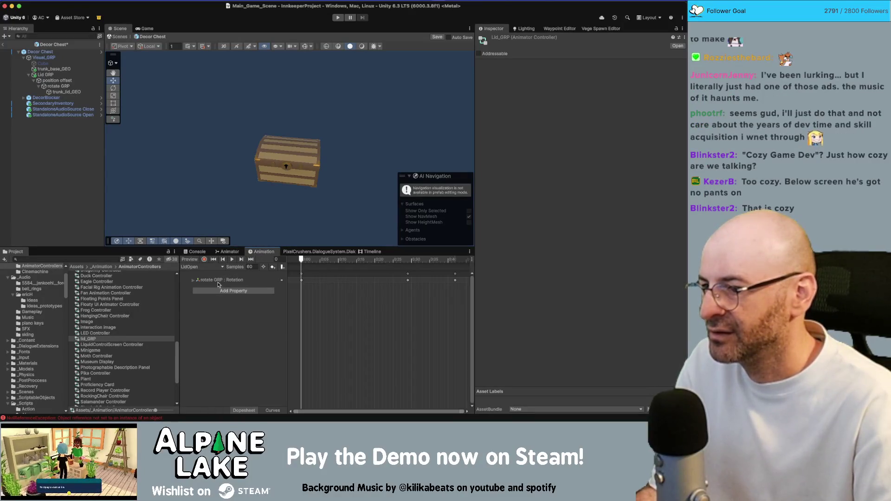
# Step: Clear the console errors and close the broken Animator panel
pyautogui.click(200, 252)
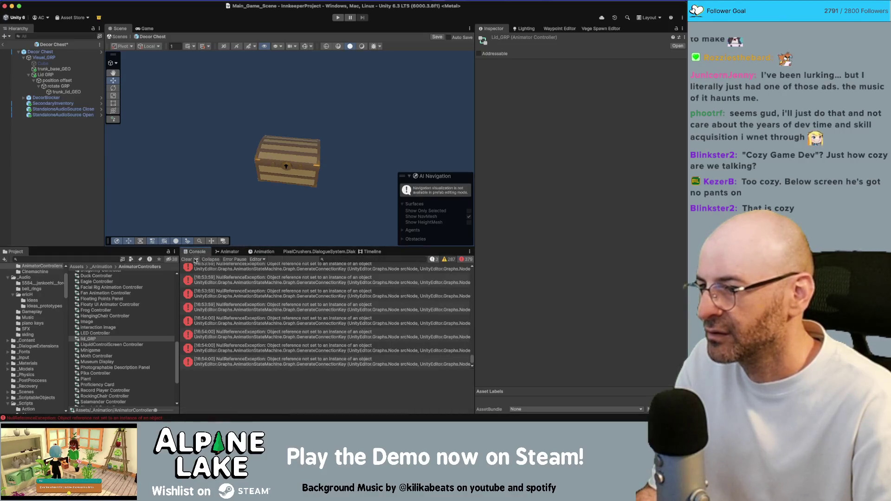
pyautogui.click(195, 260)
pyautogui.click(289, 252)
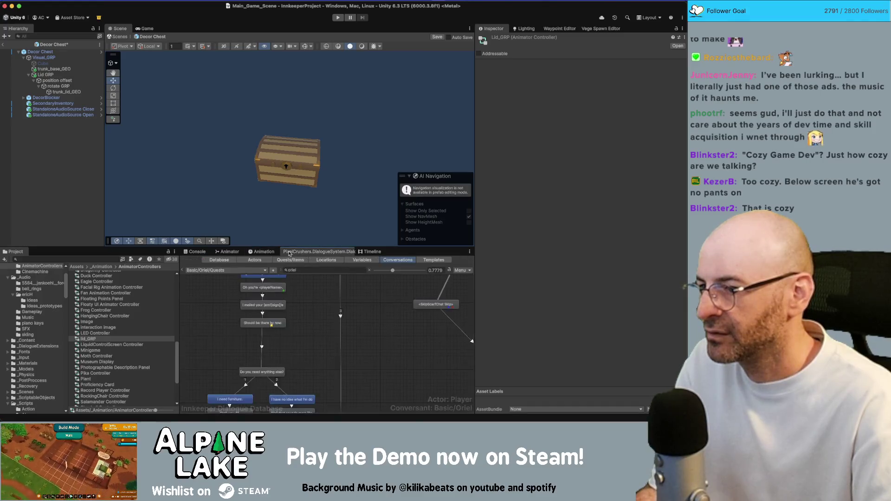
pyautogui.click(223, 254)
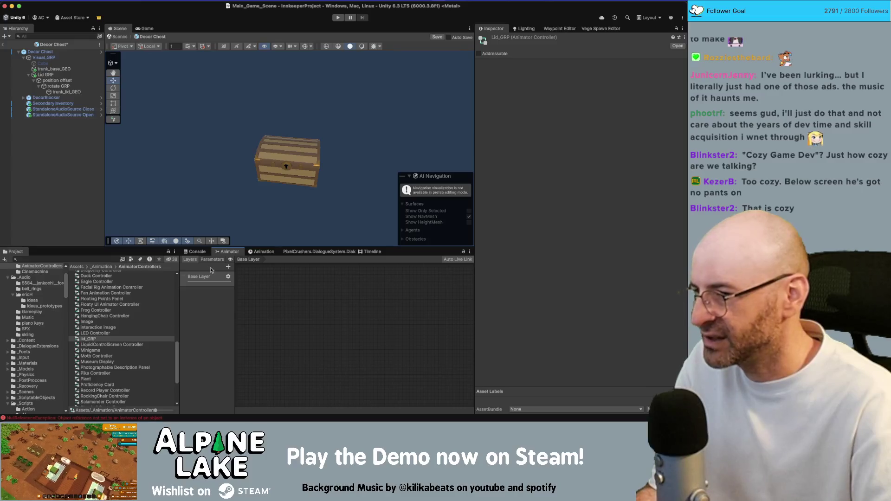
pyautogui.click(198, 252)
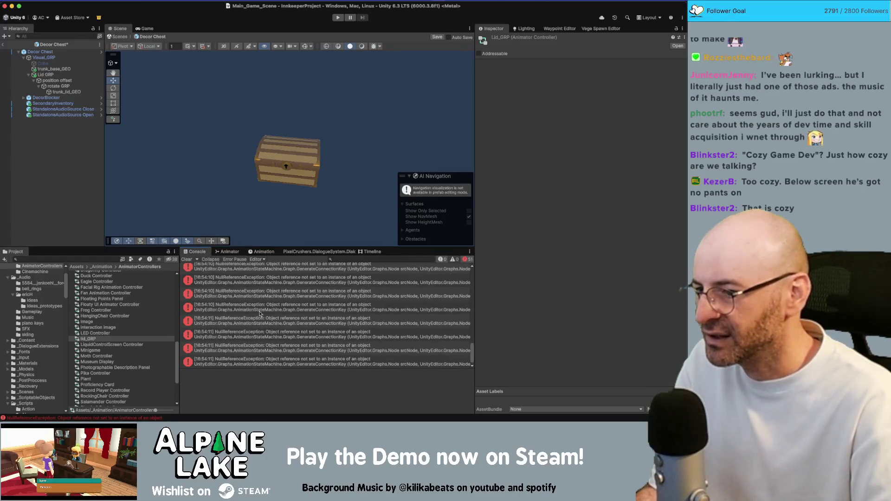
pyautogui.click(222, 255)
pyautogui.click(60, 171)
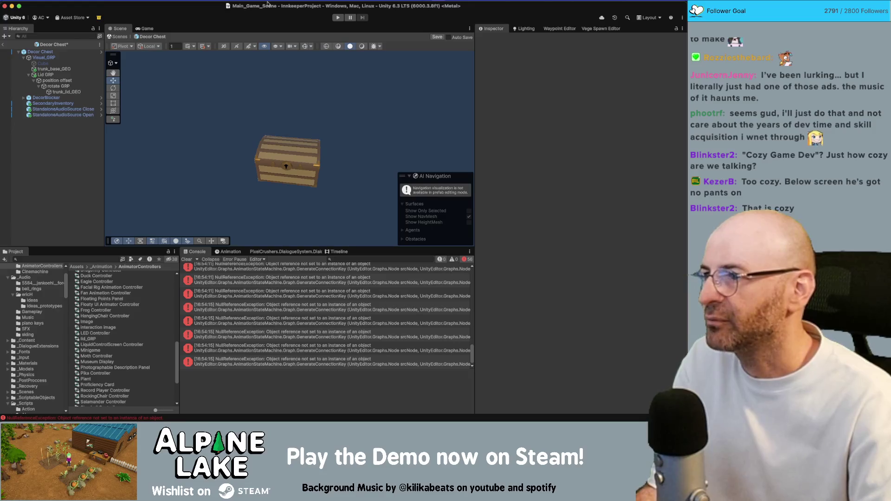
# Step: Save the Decor Chest prefab, open a fresh Animator window, and clear the console
pyautogui.hotkey('ctrl', 's')
pyautogui.click(337, 1)
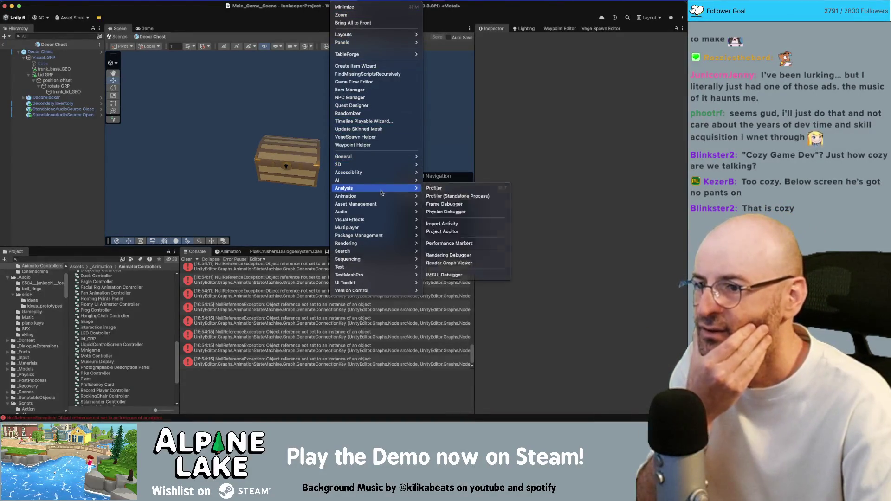
pyautogui.moveTo(385, 196)
pyautogui.click(445, 204)
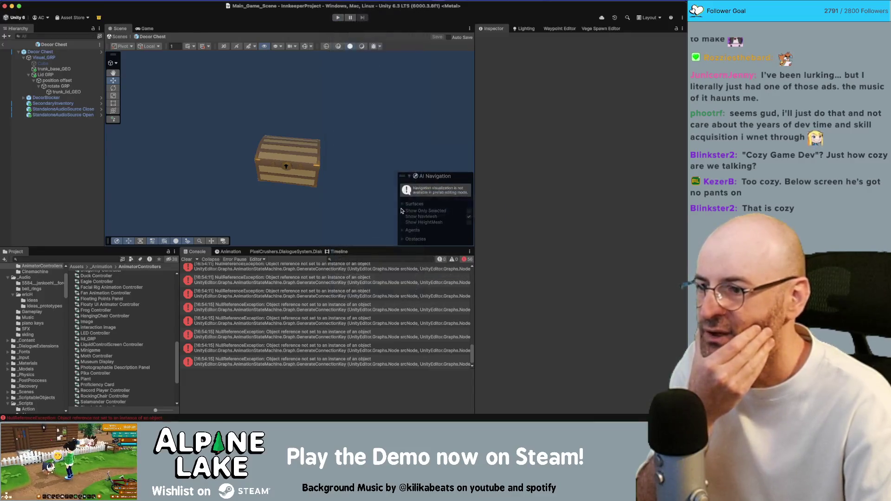
pyautogui.click(185, 259)
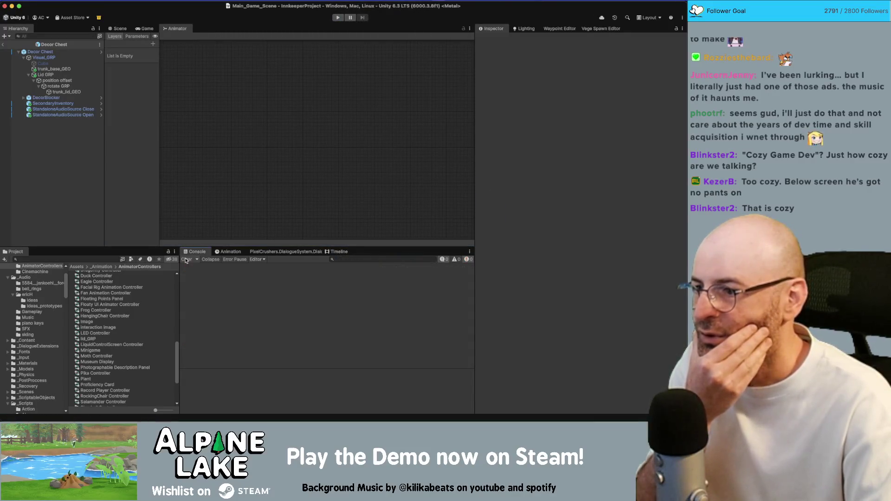
# Step: Load the lid_GRP controller graph, dock the Animator beside the Console, and inspect LidOpen and LidClose states
pyautogui.click(111, 304)
pyautogui.click(109, 327)
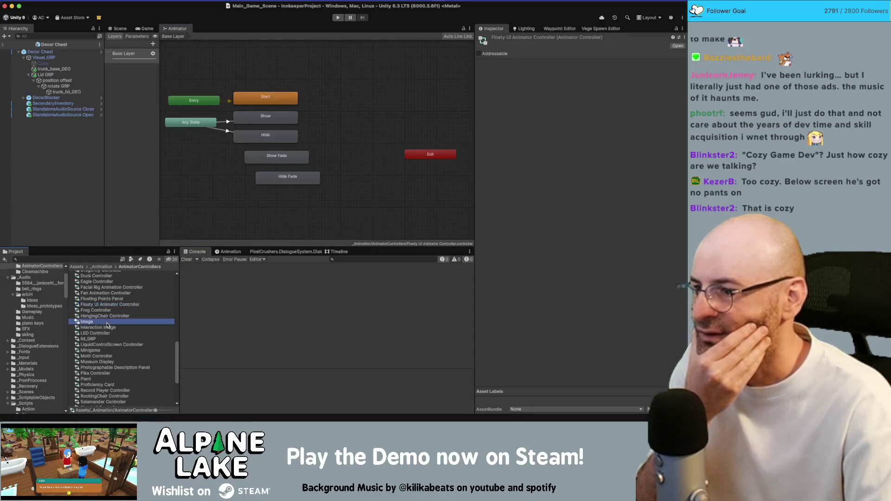
pyautogui.click(108, 333)
pyautogui.click(107, 339)
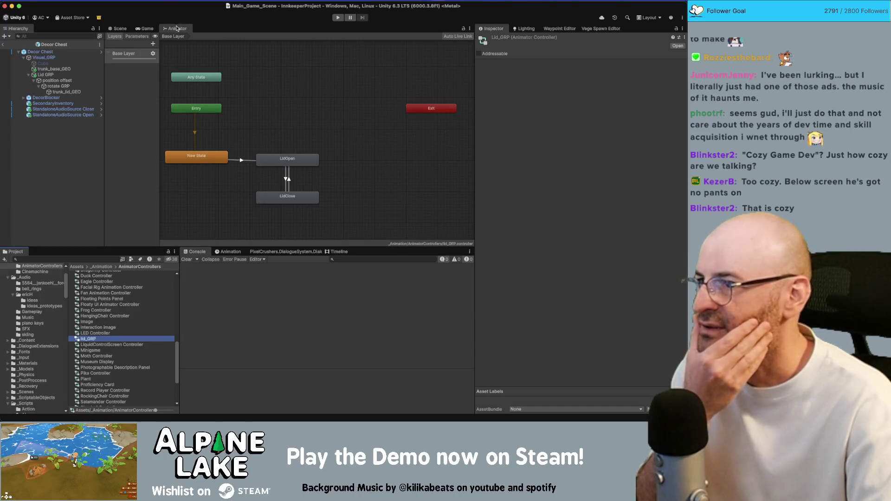
pyautogui.moveTo(177, 28)
pyautogui.mouseDown()
pyautogui.moveTo(197, 29)
pyautogui.moveTo(217, 254)
pyautogui.mouseUp()
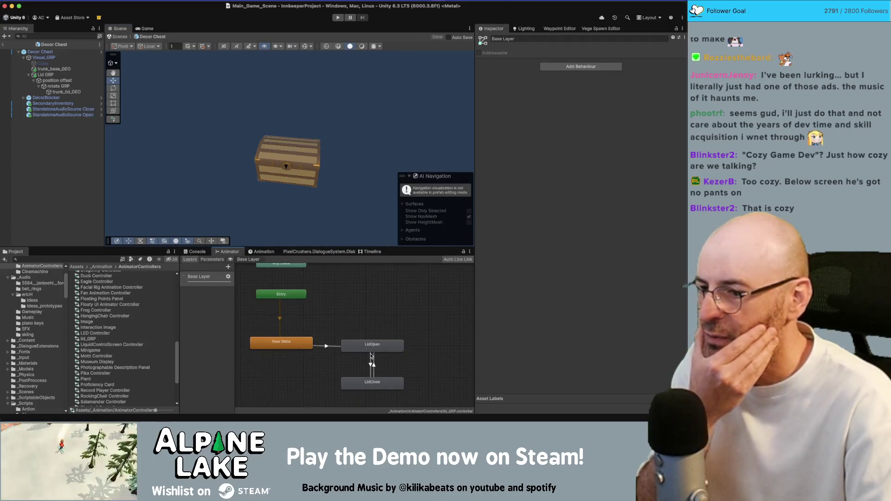
pyautogui.click(370, 346)
pyautogui.click(392, 383)
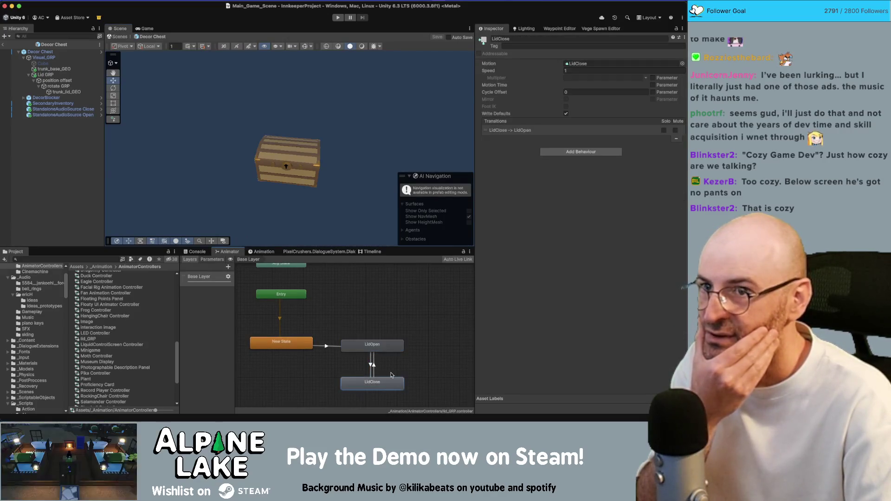
# Step: Inspect the LidOpen and LidClose clips, then select the LidOpen state's settings
pyautogui.click(578, 65)
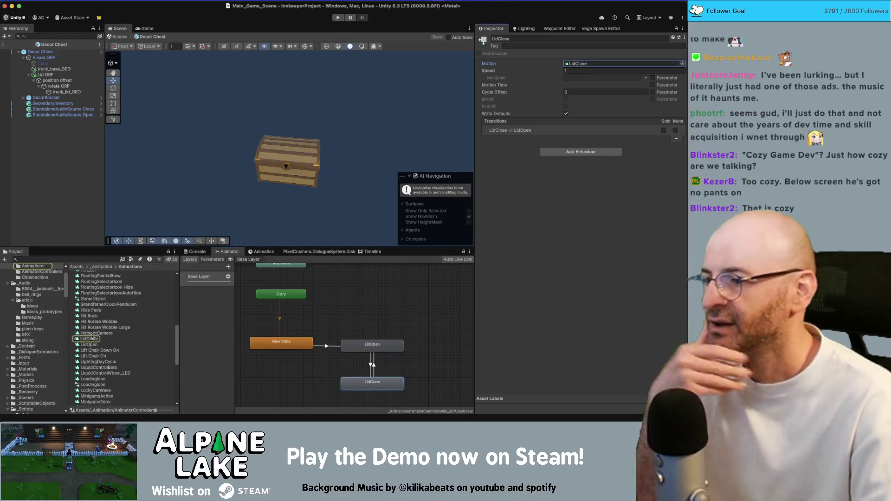
pyautogui.click(95, 344)
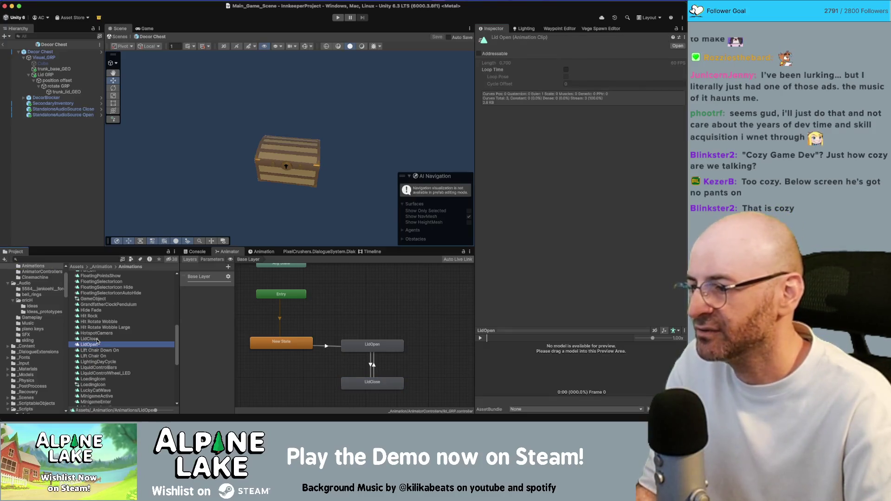
pyautogui.click(97, 340)
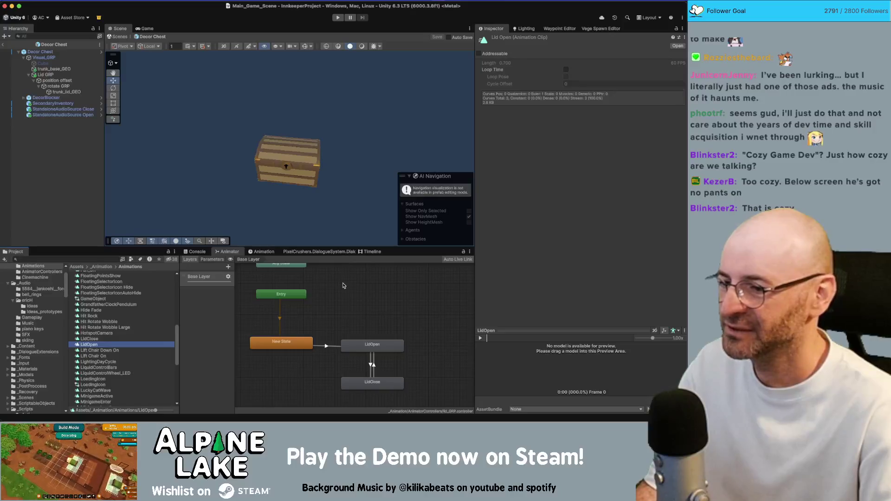
pyautogui.click(352, 302)
pyautogui.click(374, 346)
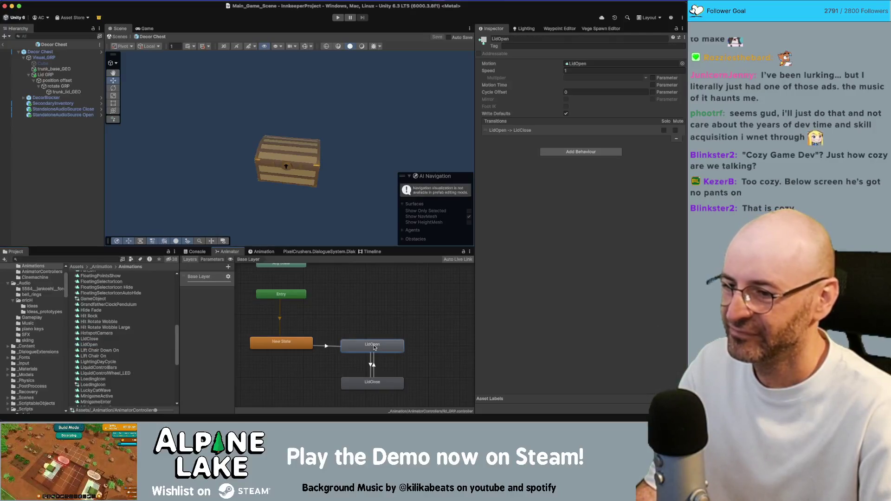
pyautogui.click(261, 251)
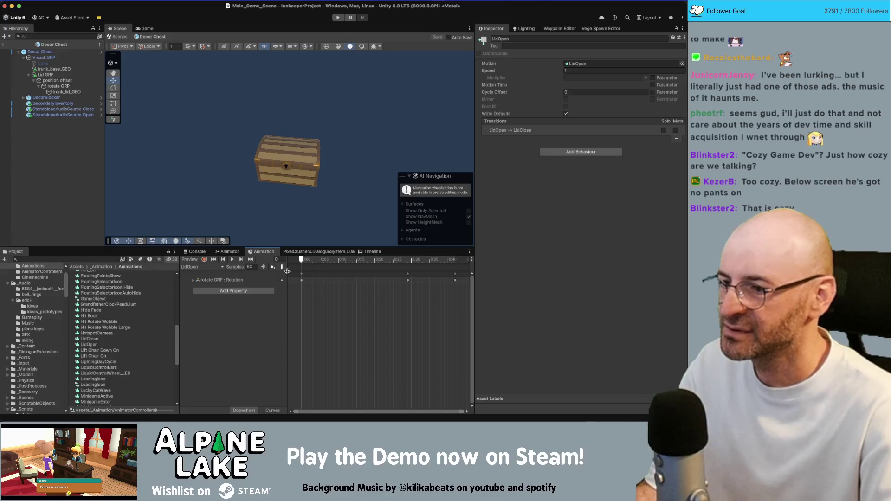
# Step: Add a frame-0 event to LidOpen without a function, then search Lid GRP's components for 'execu'
pyautogui.click(282, 268)
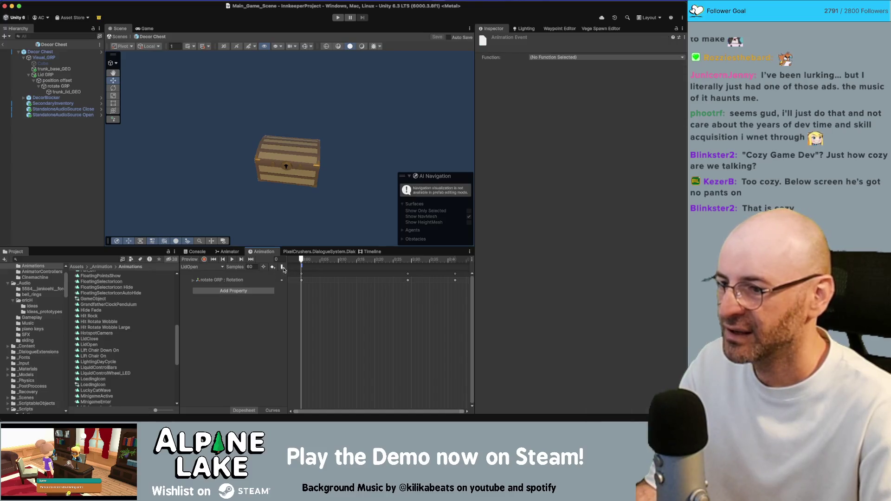
pyautogui.click(562, 57)
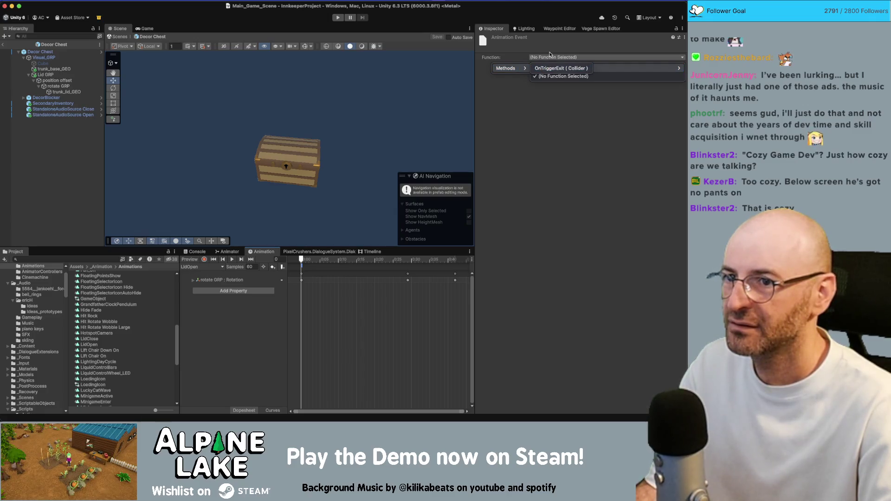
pyautogui.press('Escape')
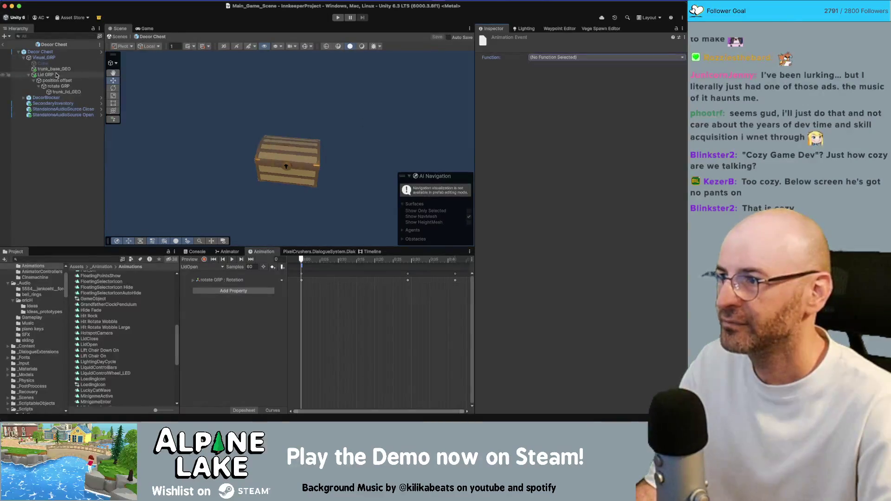
pyautogui.click(56, 76)
pyautogui.click(559, 347)
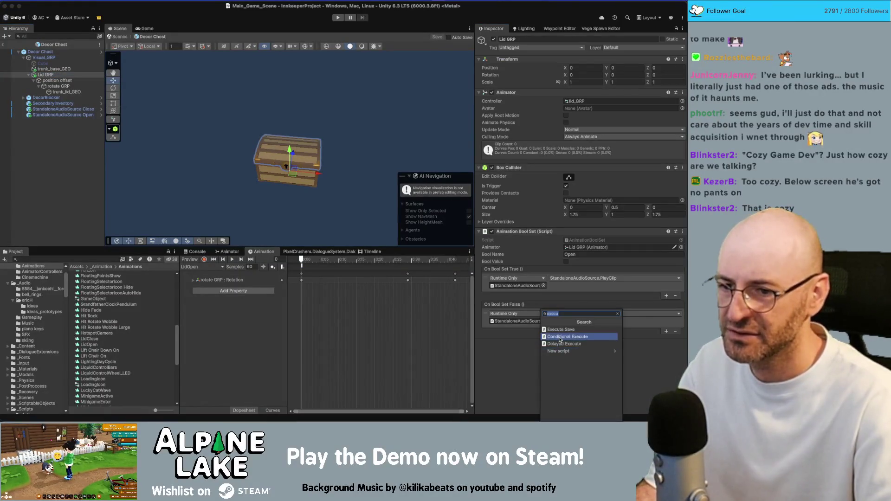
pyautogui.click(561, 338)
pyautogui.scroll(-3, 555, 334)
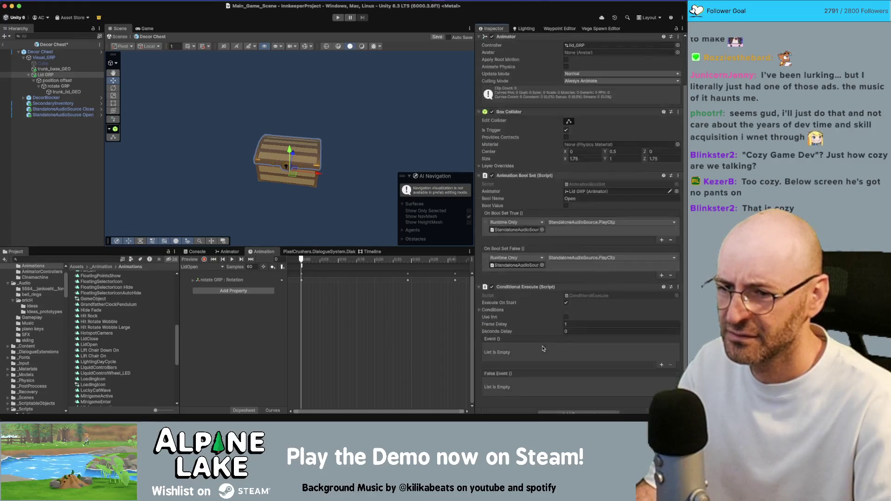
pyautogui.rightClick(531, 280)
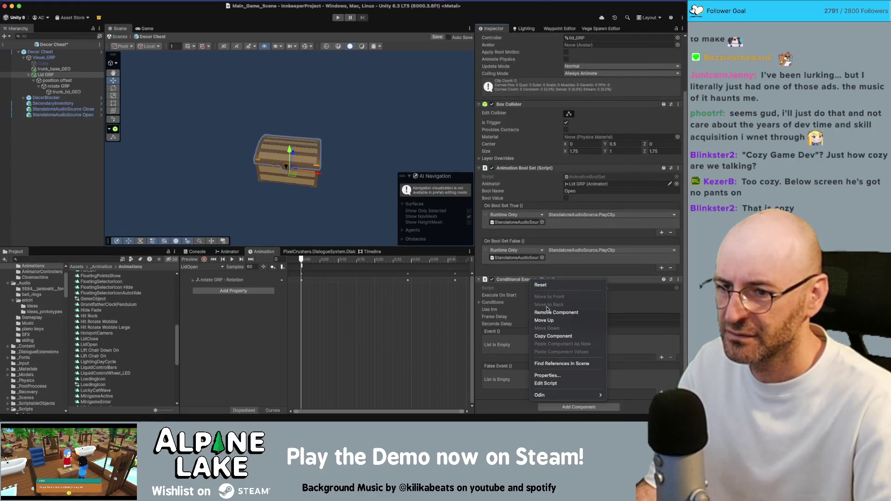
pyautogui.click(566, 311)
pyautogui.click(563, 346)
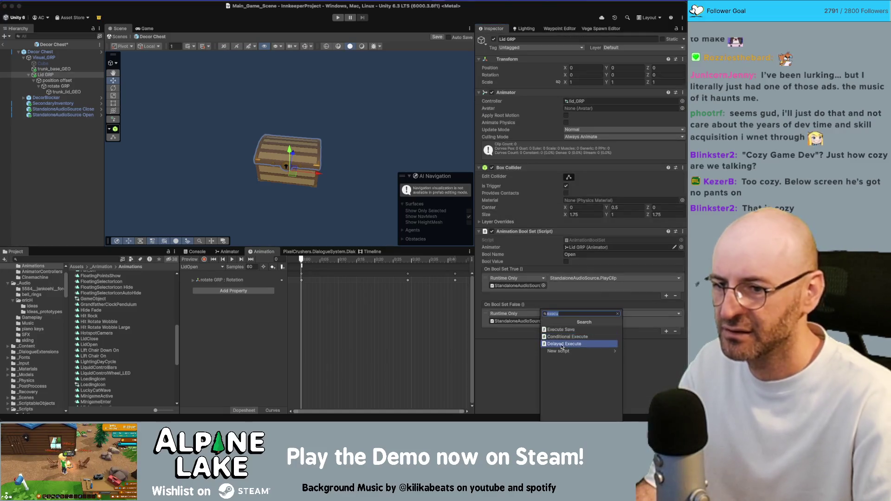
pyautogui.write('dialoguetr')
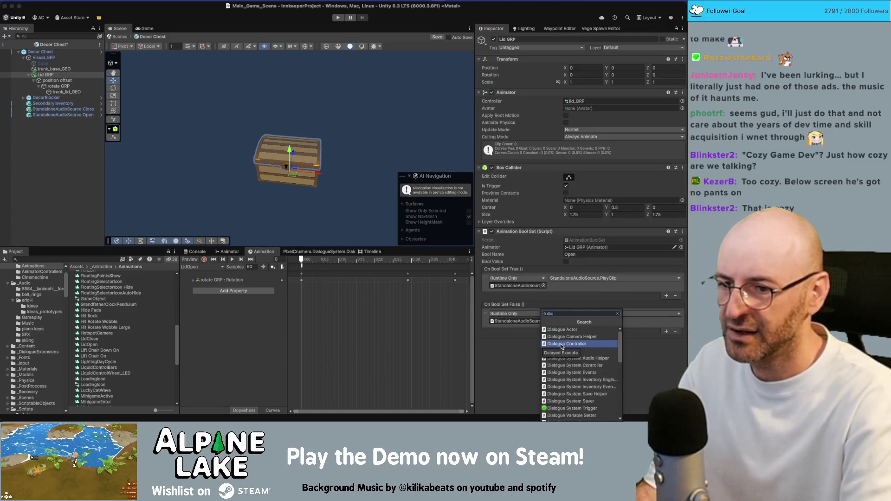
pyautogui.press('BackSpace')
pyautogui.press('BackSpace')
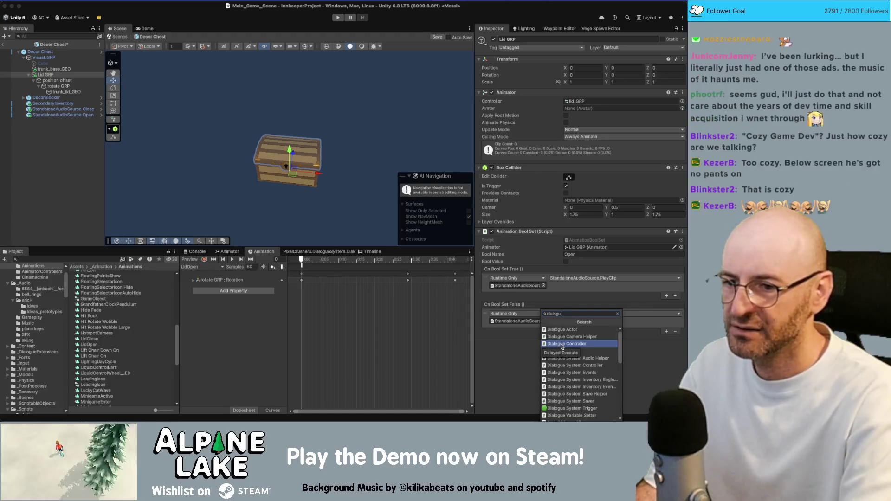
pyautogui.write('esys')
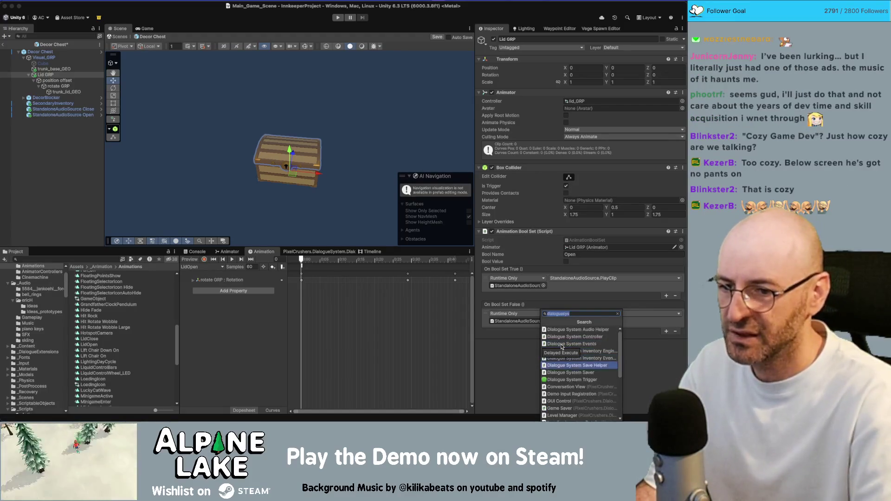
pyautogui.click(572, 379)
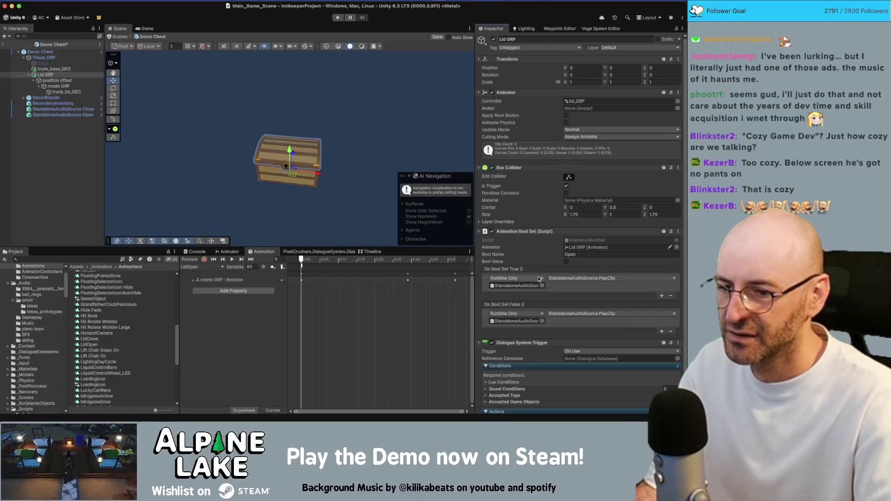
pyautogui.scroll(-2, 539, 279)
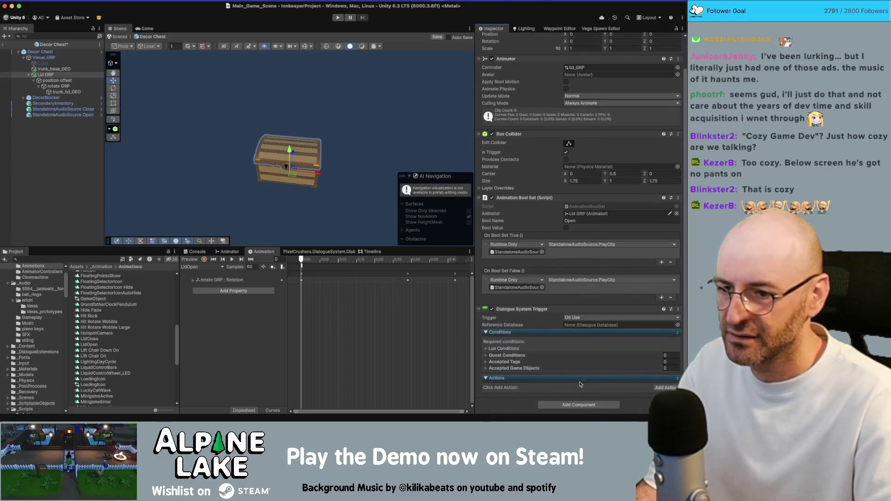
pyautogui.click(658, 389)
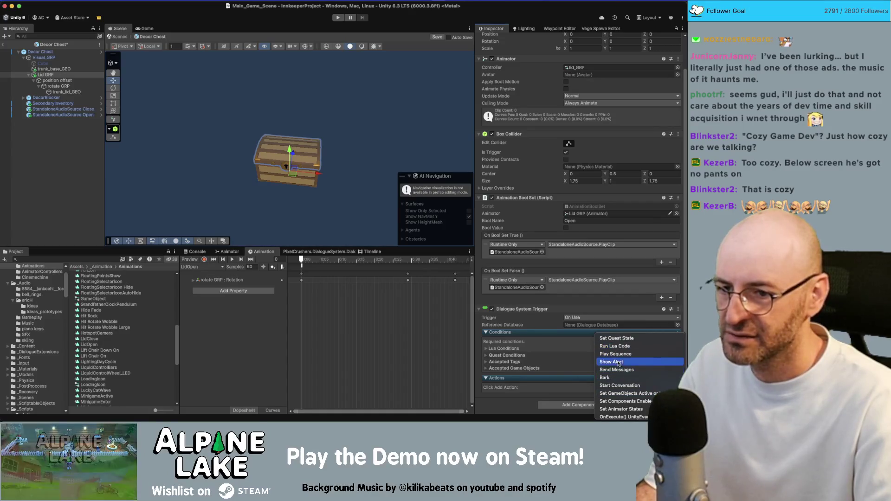
pyautogui.click(525, 369)
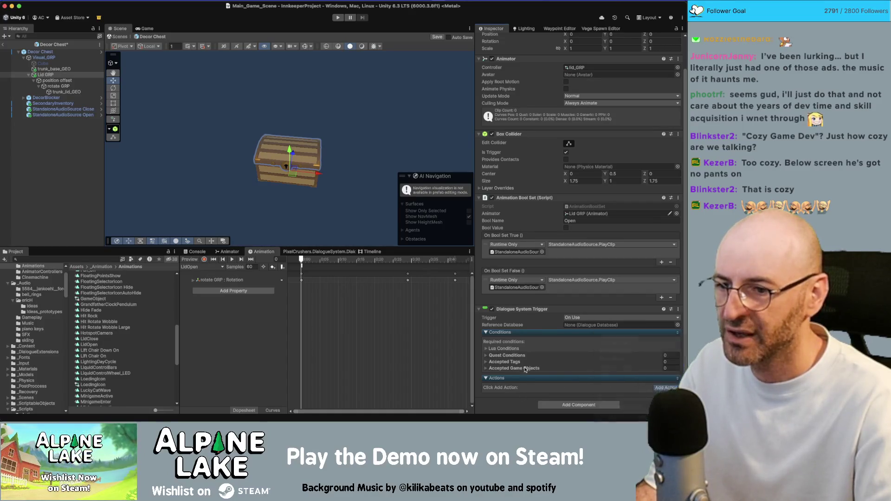
pyautogui.rightClick(532, 311)
pyautogui.click(561, 331)
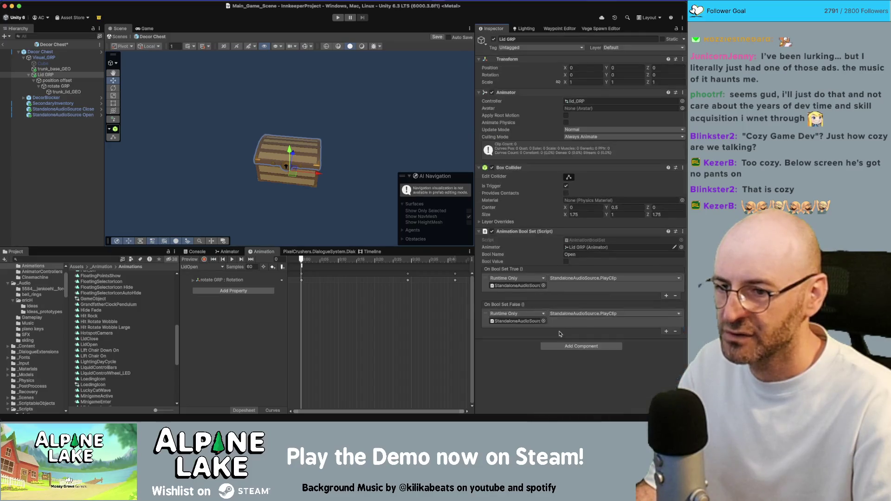
# Step: Add a Delayed Execute component to Lid GRP
pyautogui.click(563, 346)
pyautogui.write('dialo')
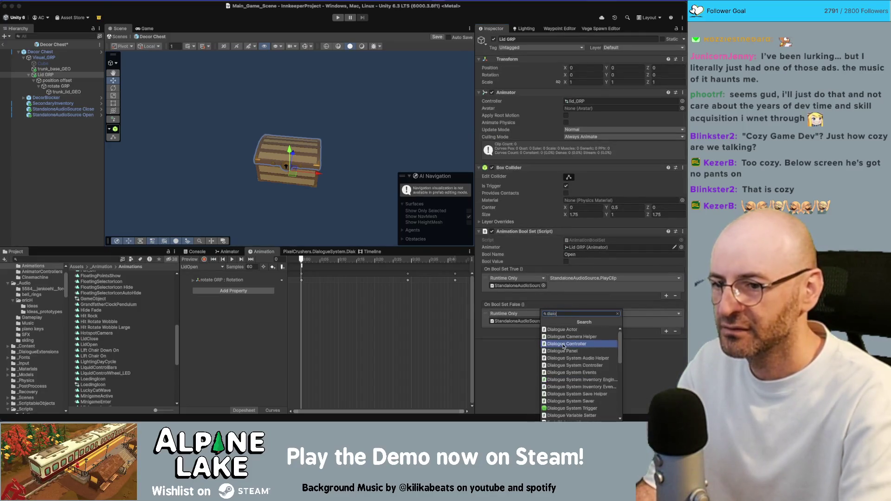
pyautogui.write('guet')
pyautogui.press('BackSpace')
pyautogui.press('BackSpace')
pyautogui.press('BackSpace')
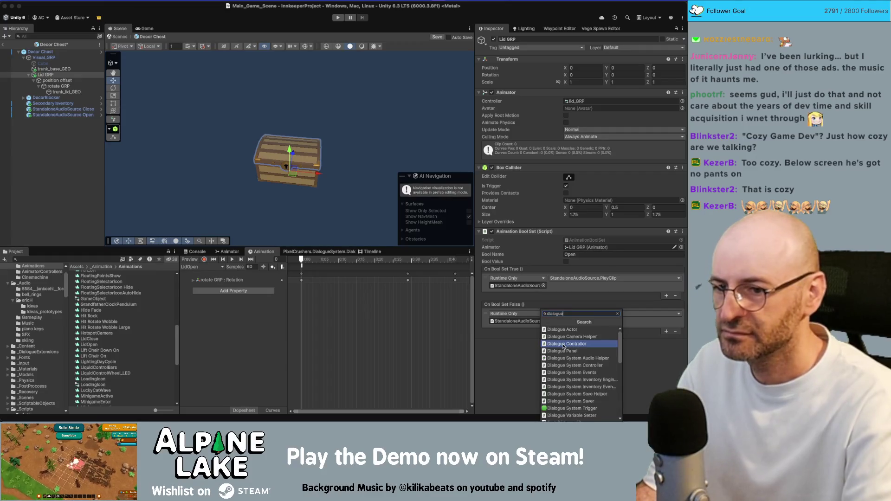
pyautogui.write('ela')
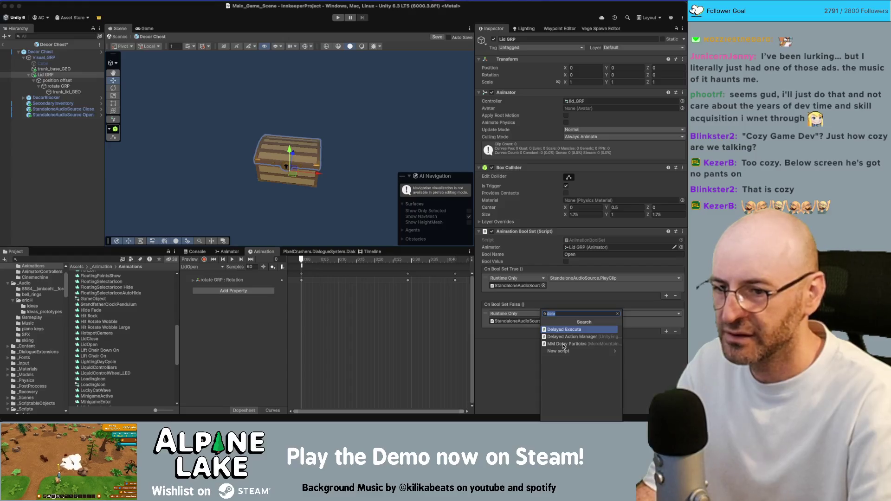
pyautogui.press('Return')
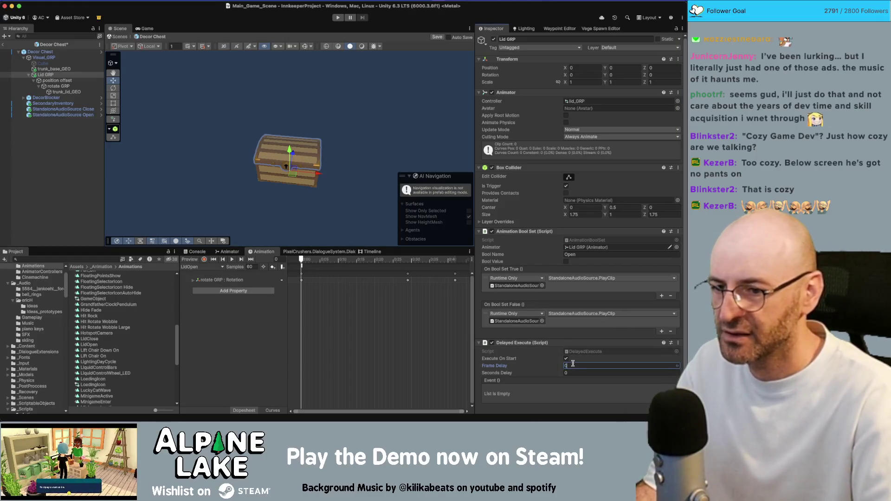
# Step: Add an entry to its Event list and paste the copied StandaloneAudioSource.PlayClip call
pyautogui.scroll(-1, 572, 361)
pyautogui.click(661, 389)
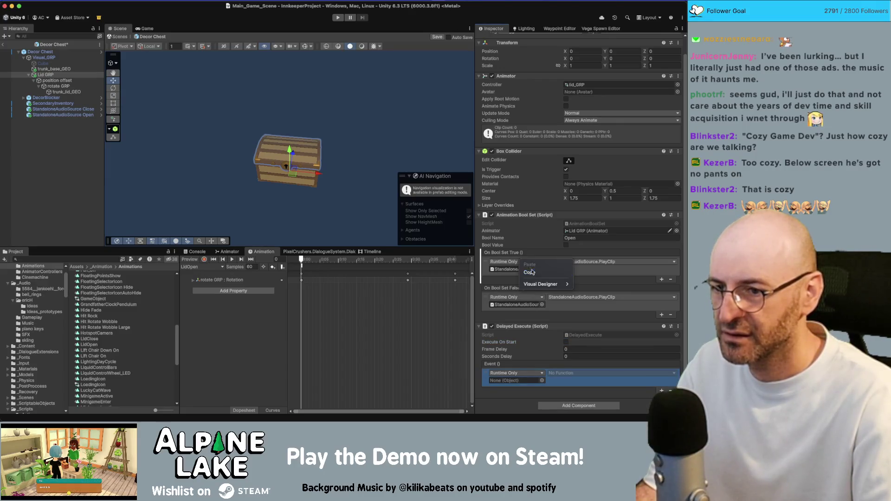
pyautogui.click(505, 356)
pyautogui.rightClick(505, 369)
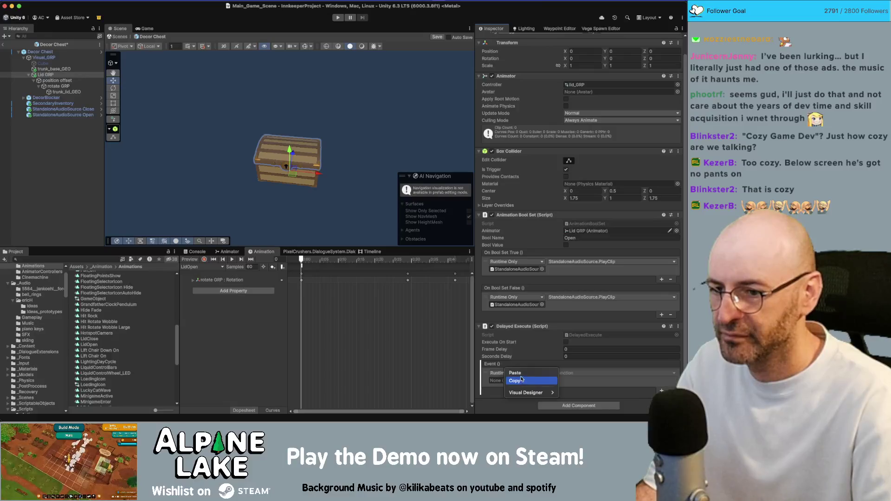
pyautogui.click(515, 373)
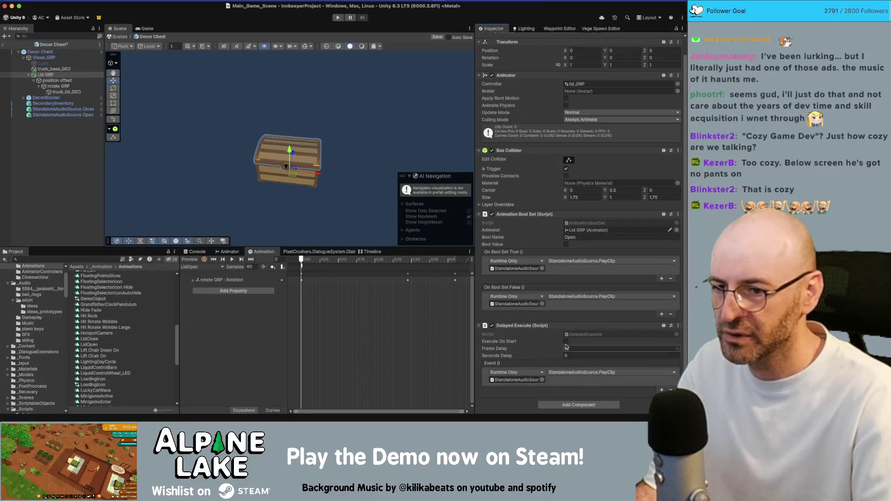
pyautogui.rightClick(549, 326)
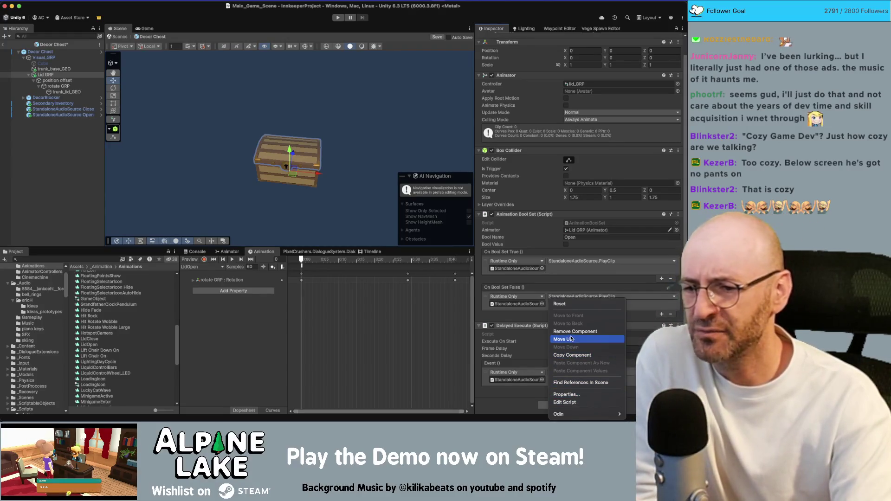
# Step: Copy the Delayed Execute component and paste in a second one
pyautogui.click(572, 355)
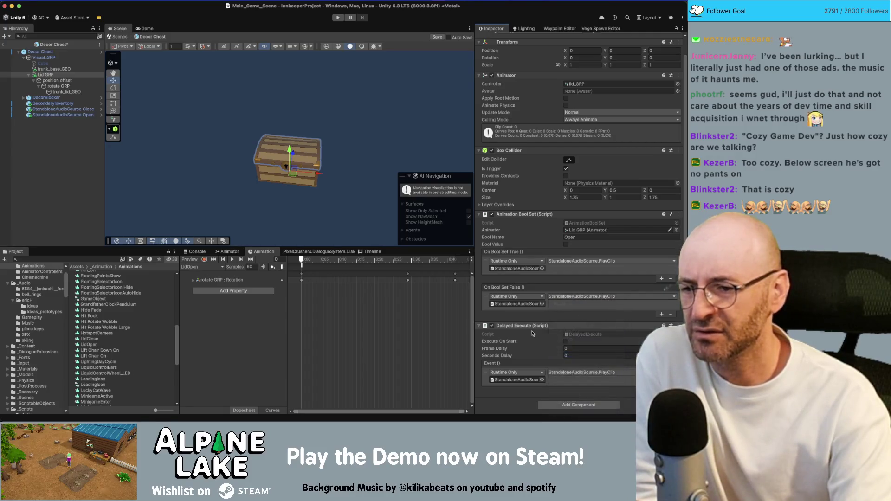
pyautogui.rightClick(531, 326)
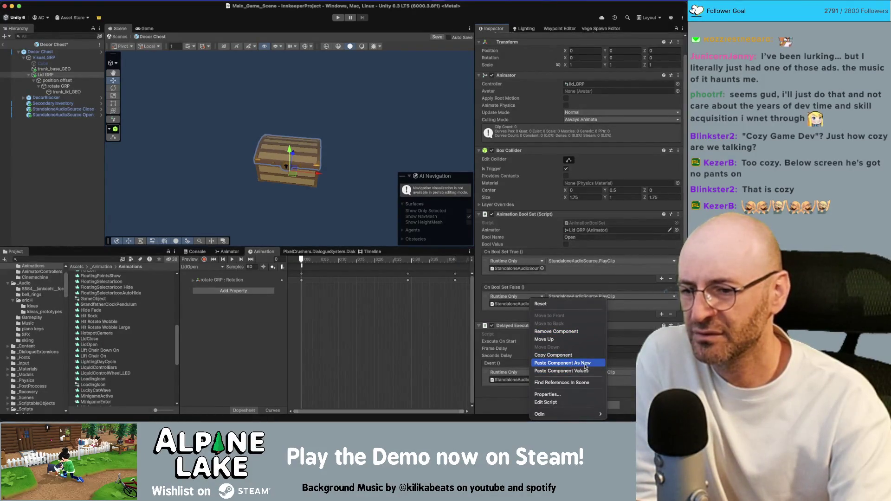
pyautogui.click(584, 366)
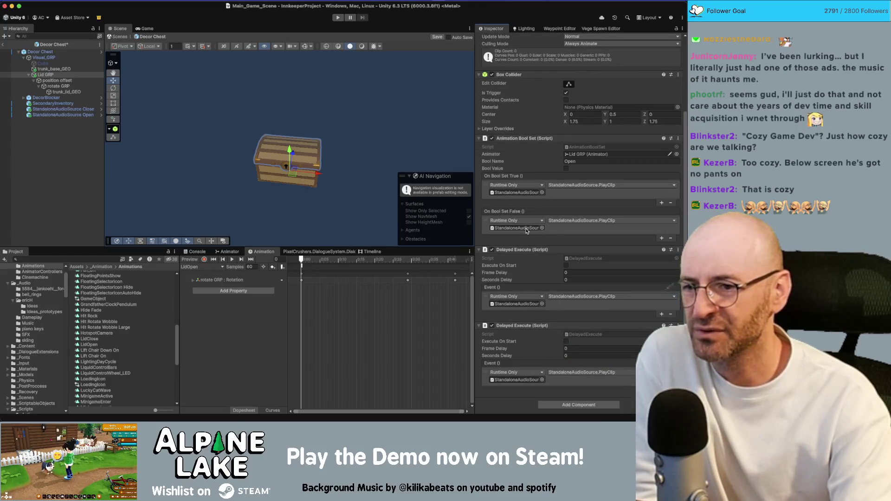
# Step: Paste the audio call into On Bool Set False and the last Event list, then select the frame-0 animation event
pyautogui.rightClick(528, 223)
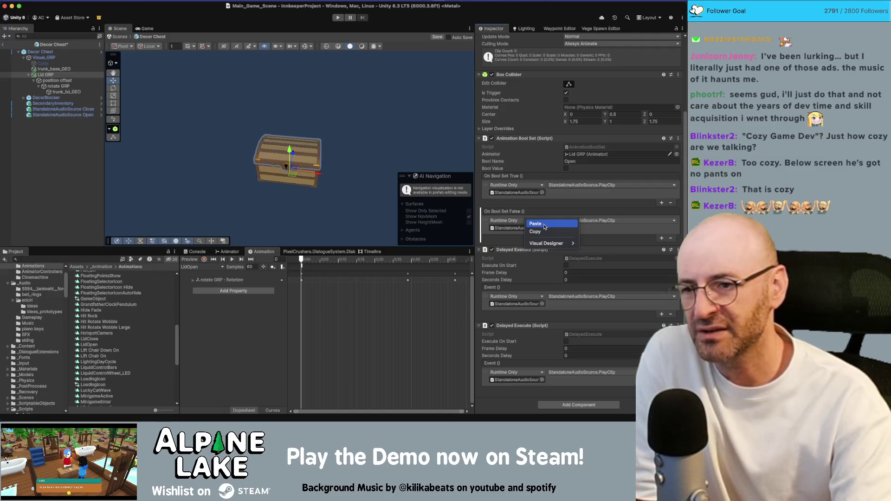
pyautogui.click(545, 226)
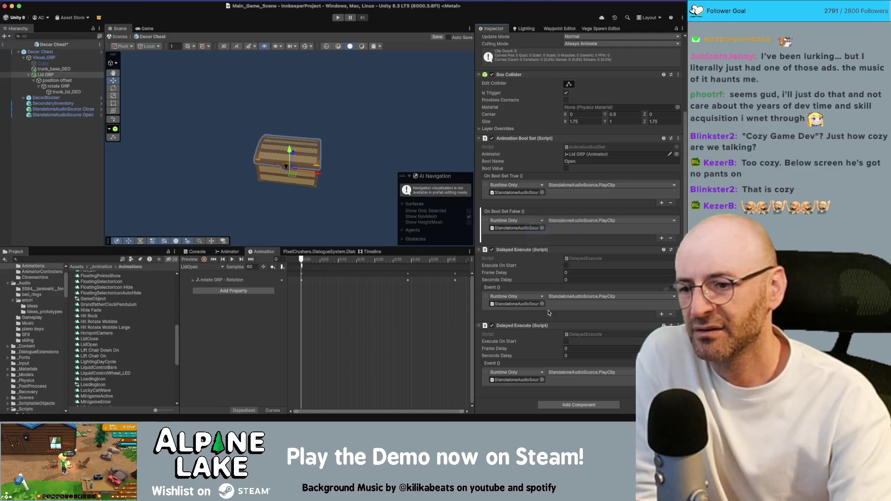
pyautogui.rightClick(522, 361)
pyautogui.click(524, 365)
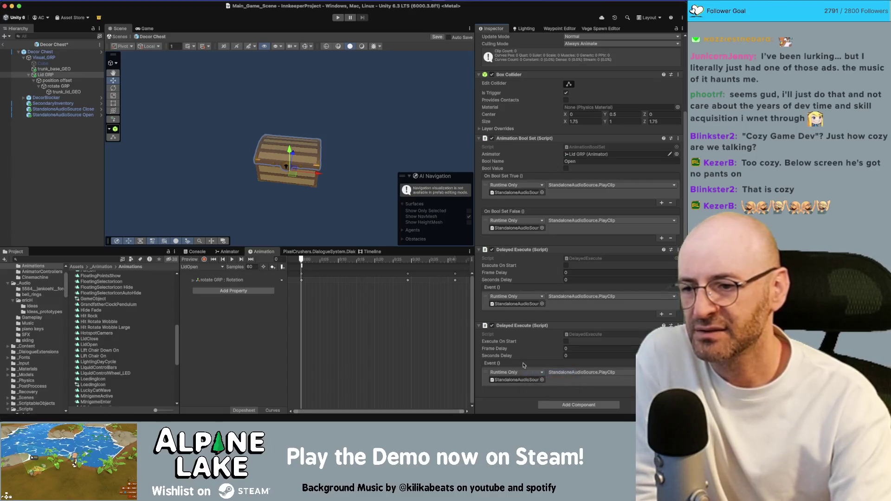
pyautogui.click(302, 268)
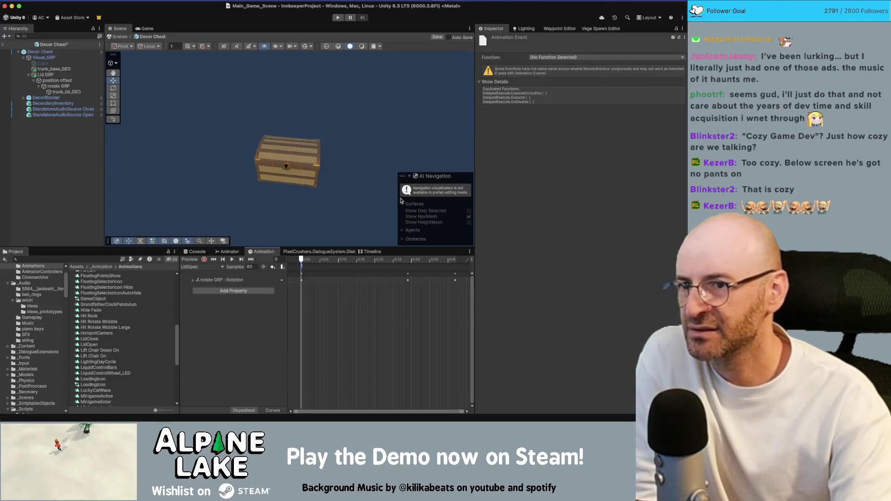
# Step: Point the LidOpen event at DelayedExecute's Execute() and remove Lid GRP's PlayClip entry from On Bool Set True
pyautogui.click(541, 57)
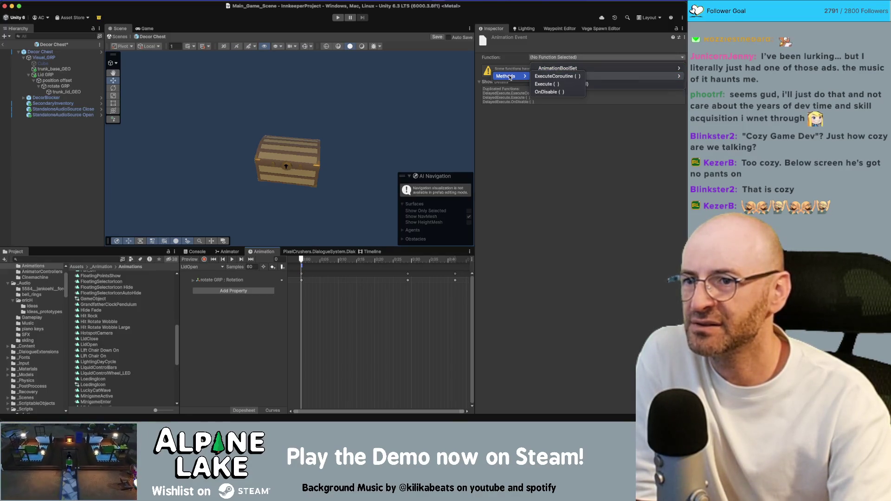
pyautogui.click(553, 85)
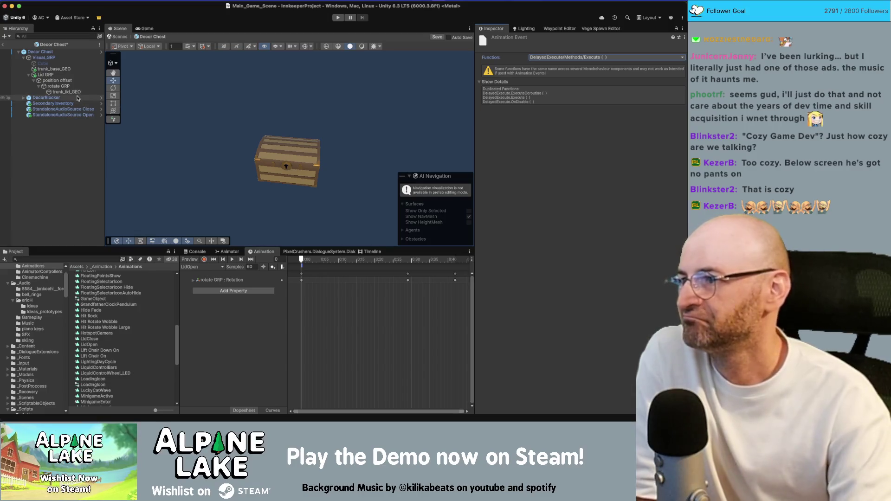
pyautogui.click(74, 74)
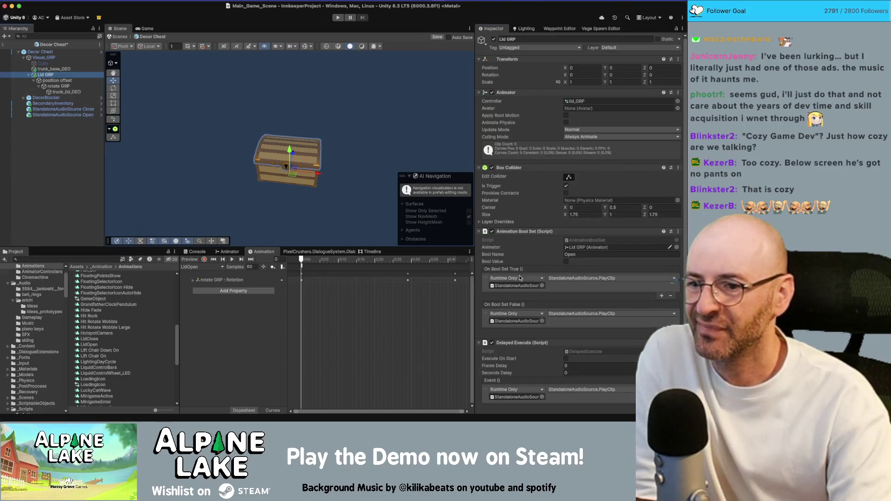
pyautogui.scroll(-5, 519, 270)
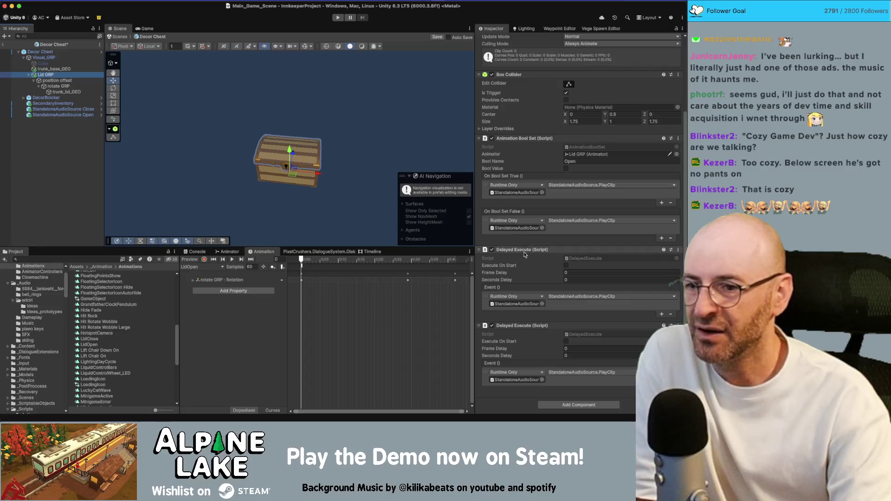
pyautogui.rightClick(518, 185)
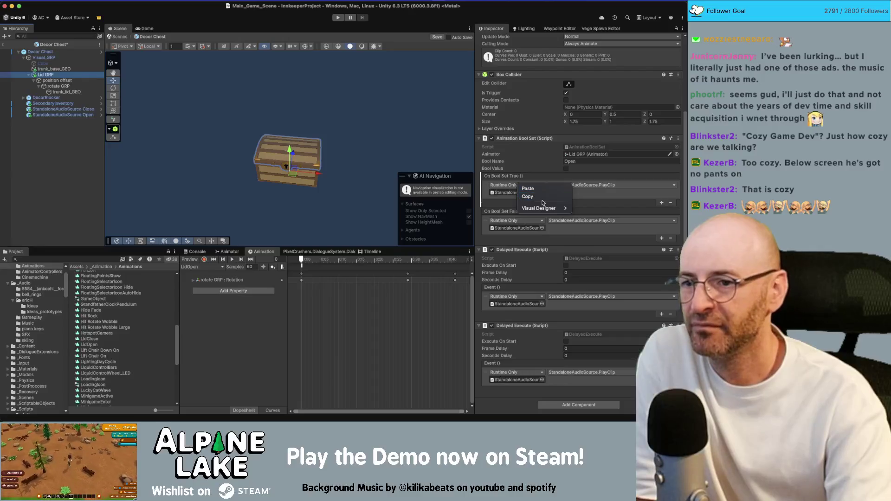
pyautogui.rightClick(515, 184)
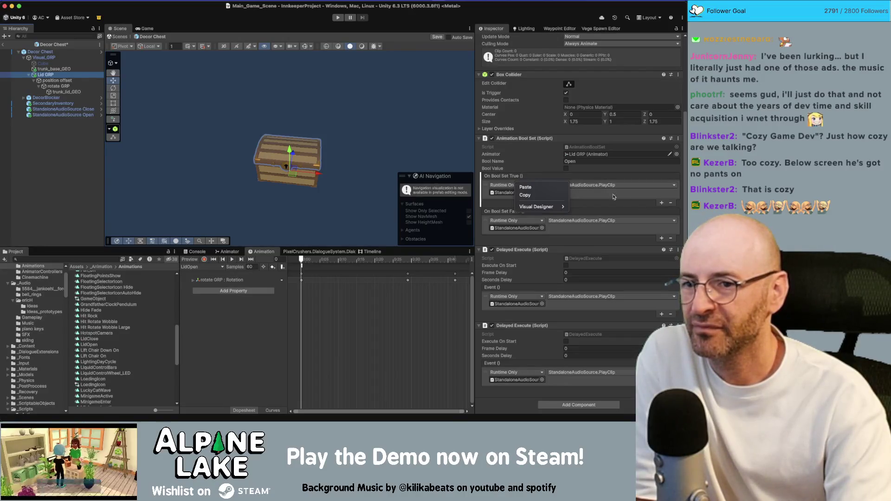
pyautogui.click(671, 207)
pyautogui.click(671, 203)
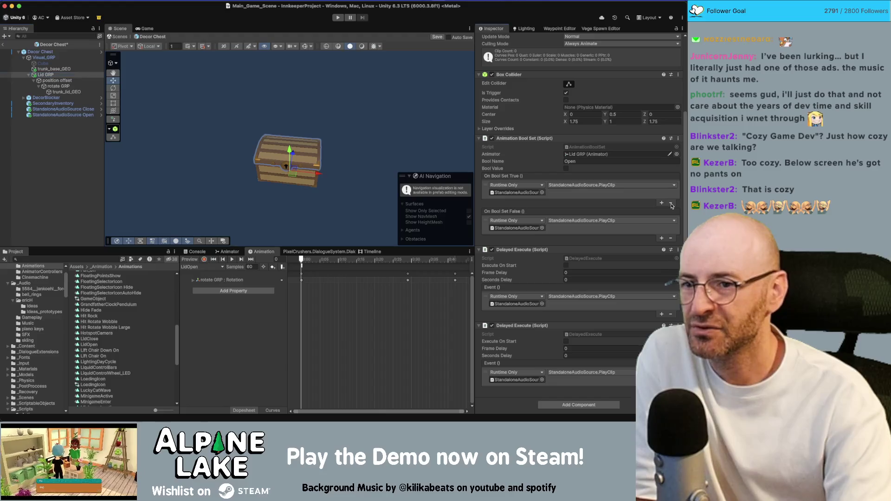
# Step: Delete Lid GRP's lower duplicate Delayed Execute component, then save the Decor Chest prefab with Cmd+S
pyautogui.rightClick(538, 326)
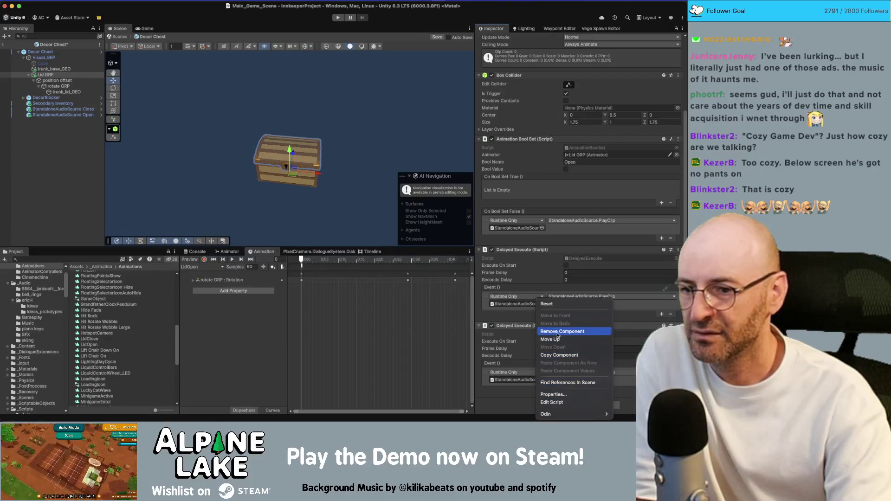
pyautogui.click(558, 332)
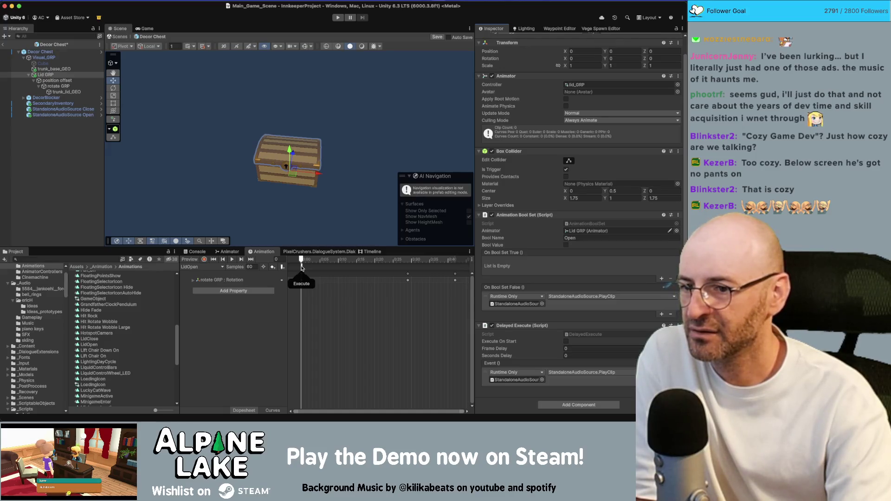
pyautogui.click(301, 267)
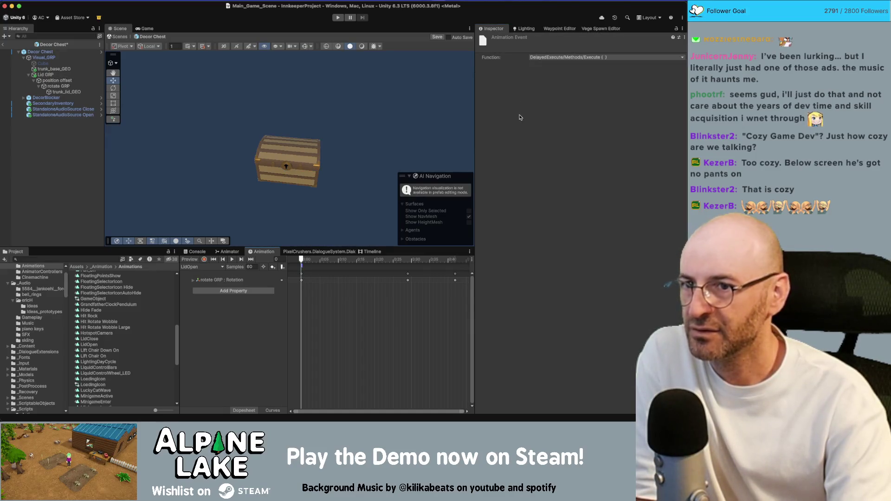
pyautogui.click(46, 75)
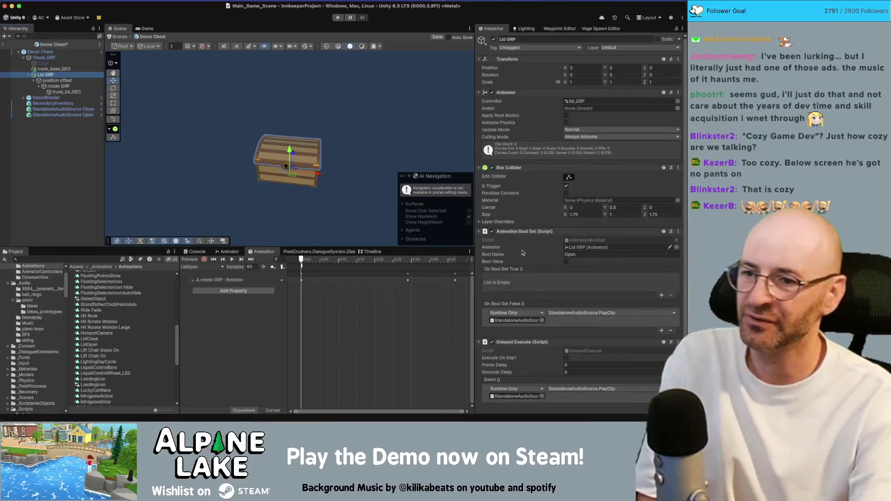
pyautogui.click(42, 136)
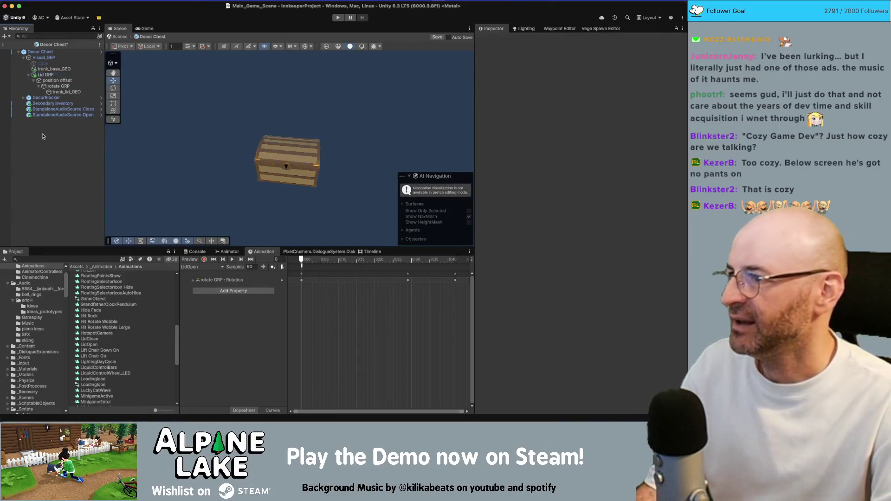
pyautogui.press('super+s')
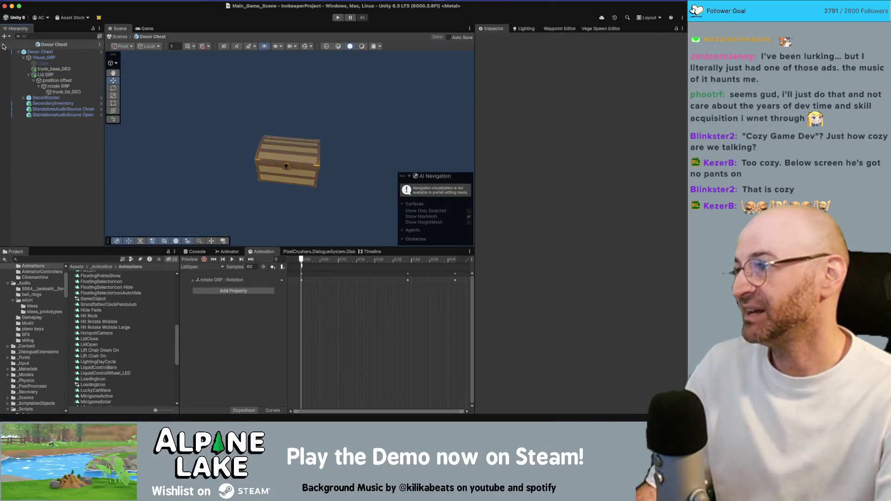
# Step: Leave prefab mode for Main_Game_Scene, walk the character up the path, and search assets for 'decor chest'
pyautogui.click(3, 46)
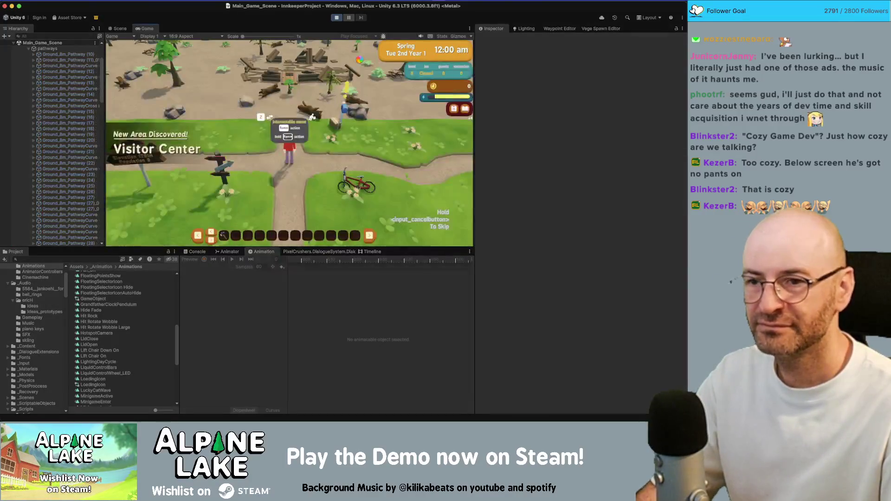
pyautogui.press('w')
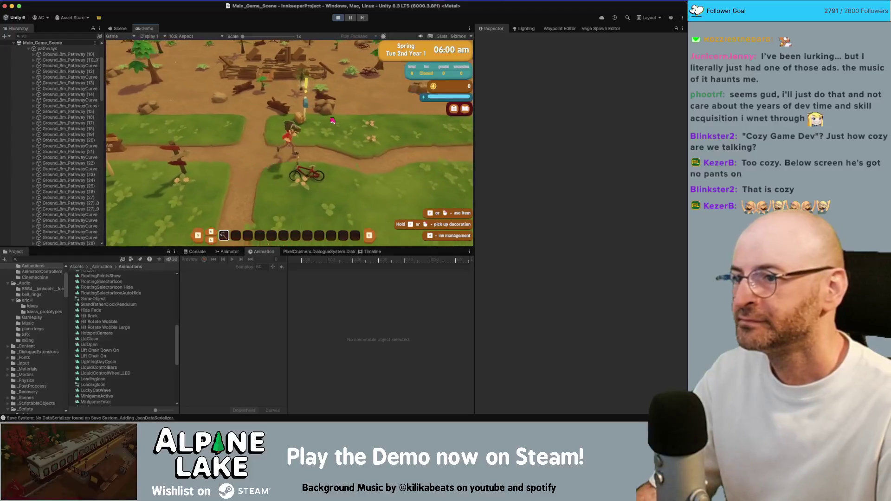
pyautogui.click(107, 258)
pyautogui.write('decor chest')
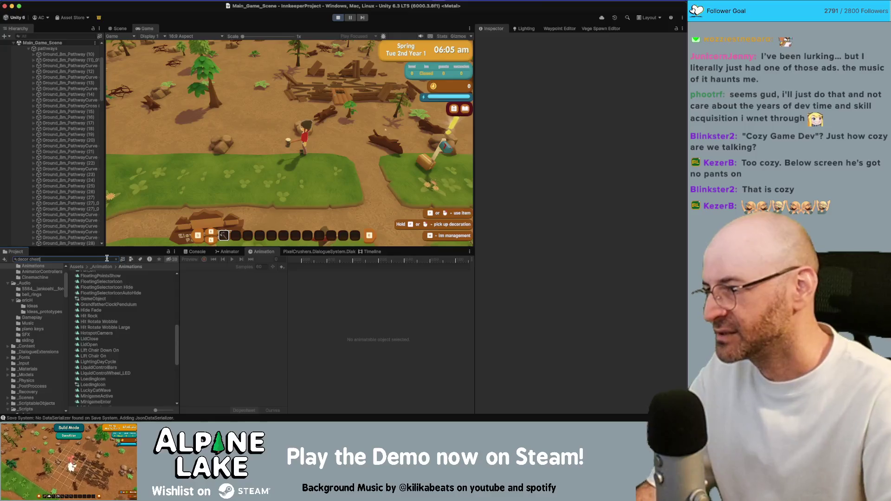
# Step: Give the player a Decor Chest item and skip past the end-of-day screens
pyautogui.click(93, 274)
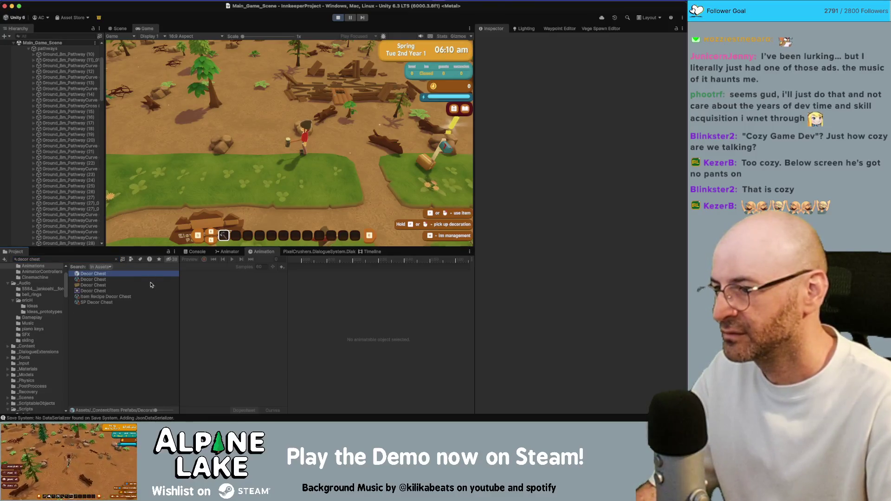
pyautogui.click(151, 279)
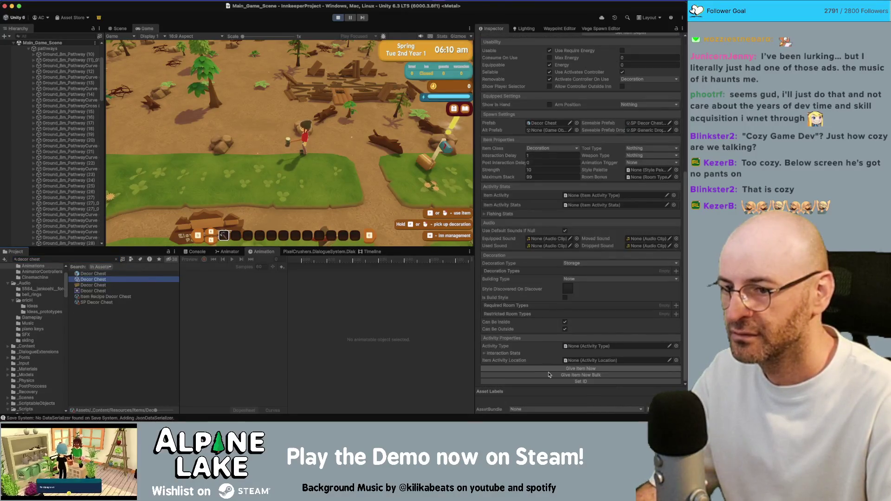
pyautogui.click(548, 369)
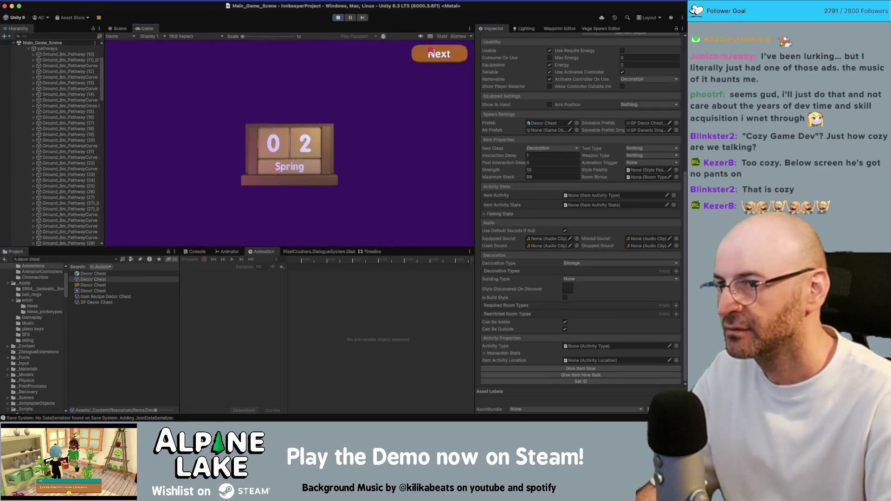
pyautogui.click(430, 52)
pyautogui.click(432, 53)
pyautogui.click(433, 53)
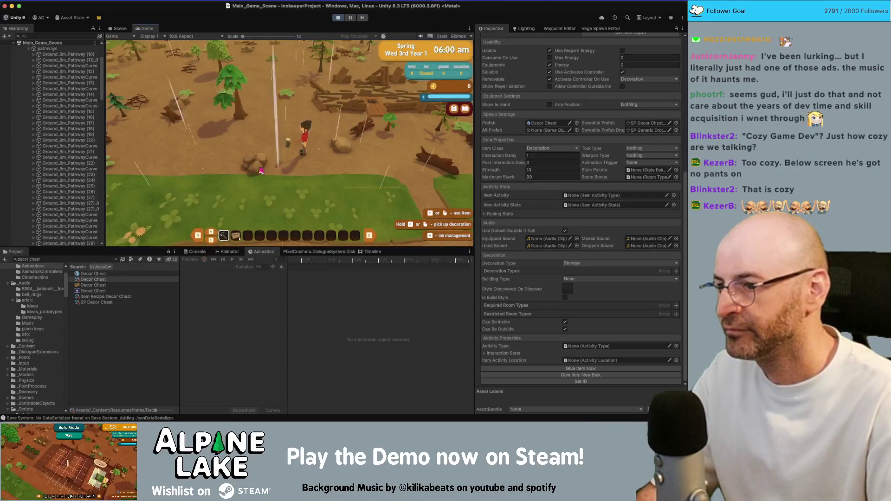
# Step: Place the Decor Chest as a decoration in the scene
pyautogui.press('2')
pyautogui.click(287, 176)
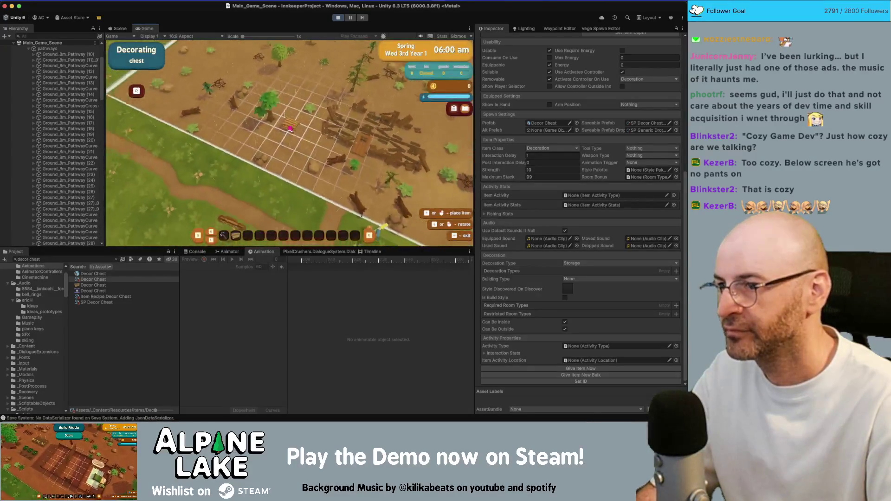
pyautogui.click(290, 129)
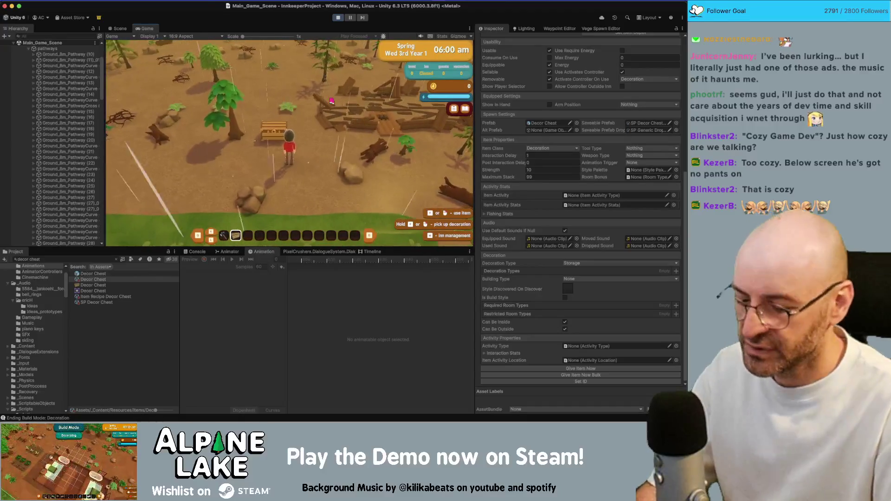
pyautogui.press('Escape')
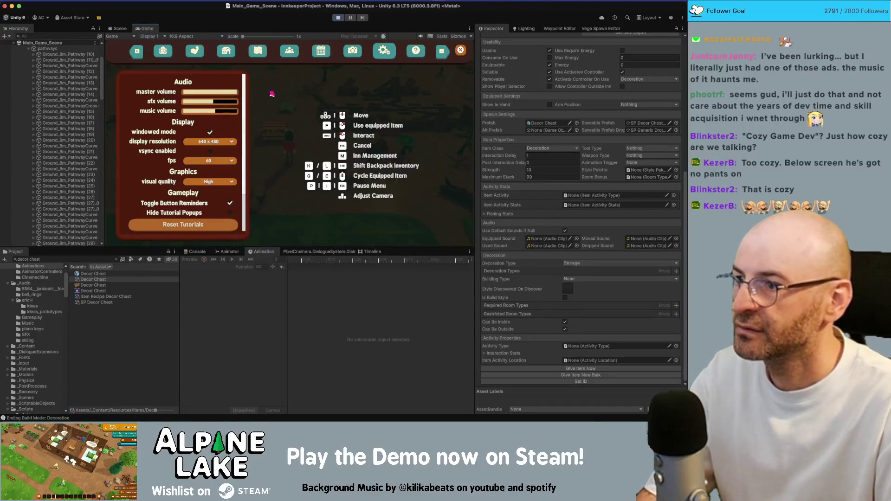
pyautogui.press('Escape')
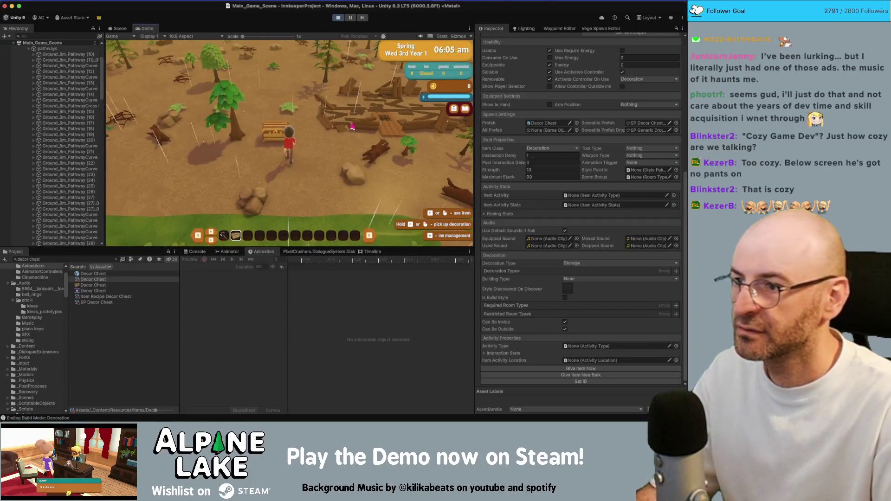
# Step: Open and close the chest's storage three times, walking away and back between tries
pyautogui.press('f')
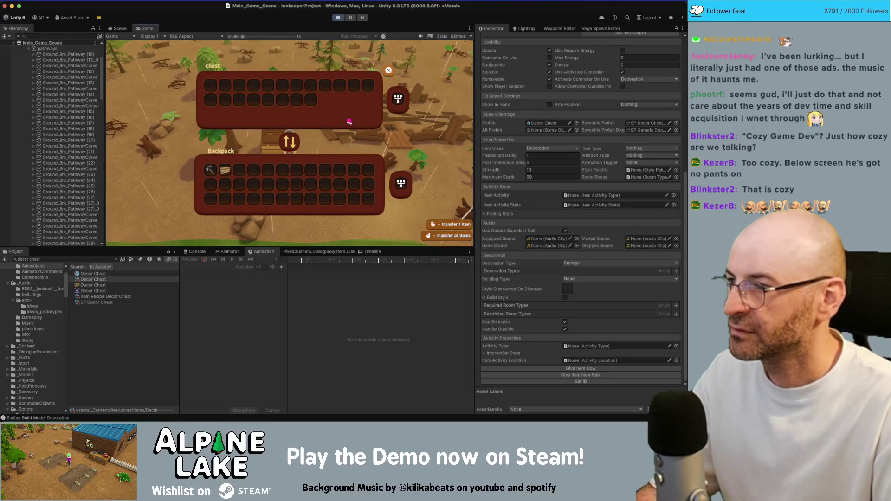
pyautogui.press('Escape')
pyautogui.press('s')
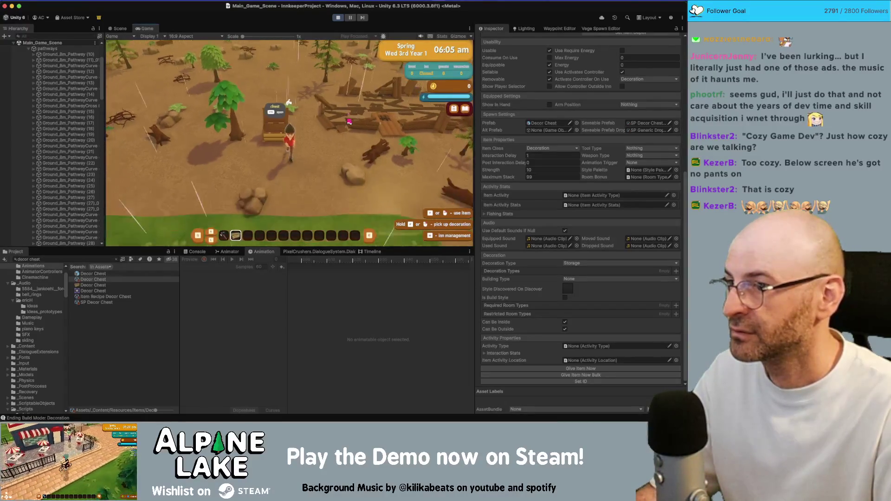
pyautogui.press('w')
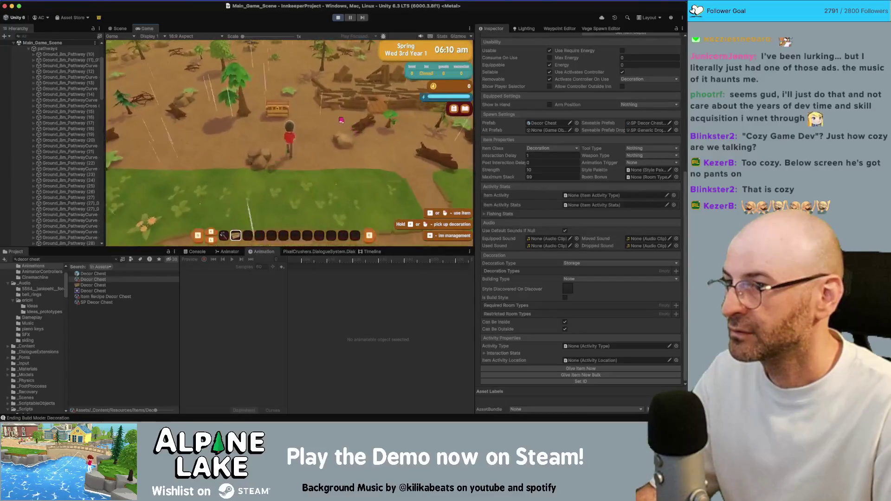
pyautogui.press('f')
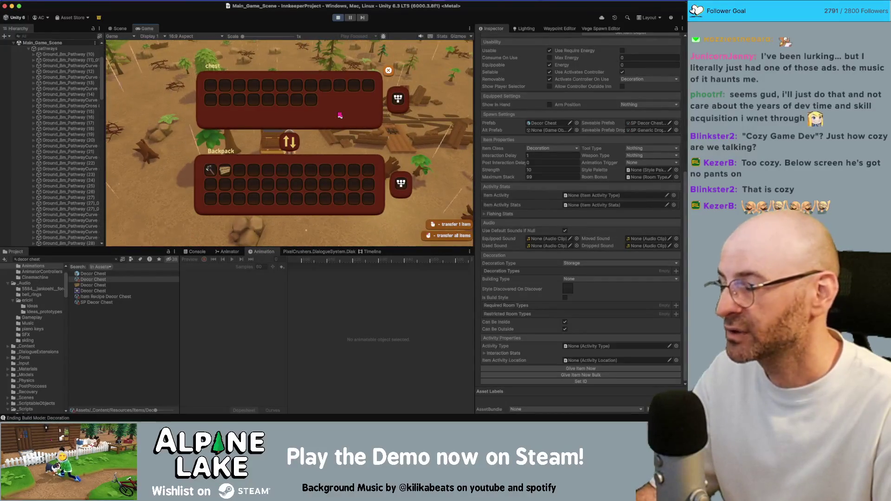
pyautogui.press('Escape')
pyautogui.press('s')
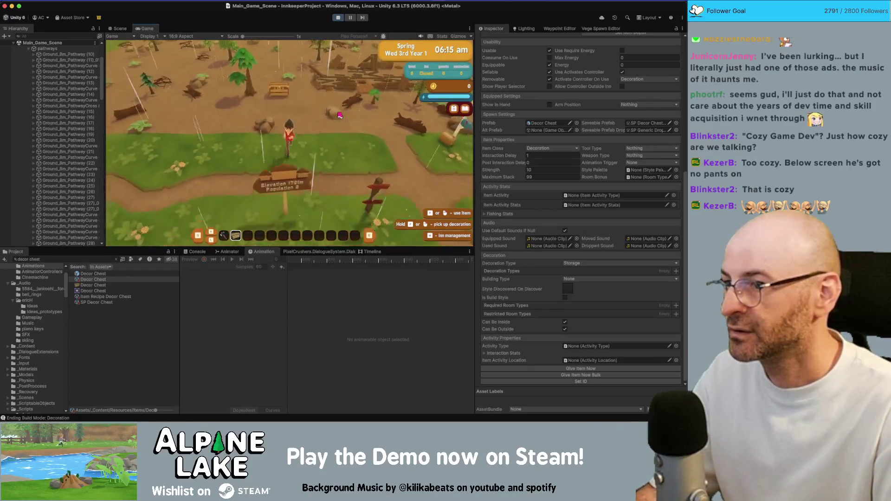
pyautogui.press('w')
pyautogui.press('f')
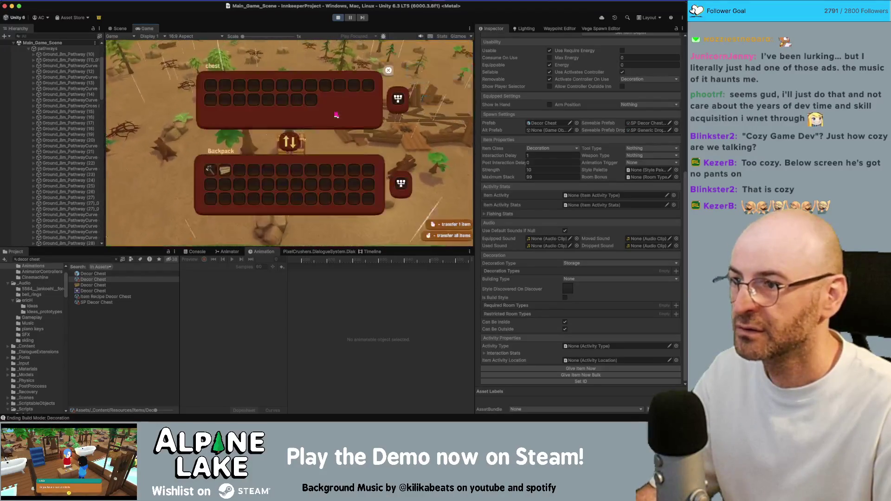
pyautogui.press('Escape')
pyautogui.press('s')
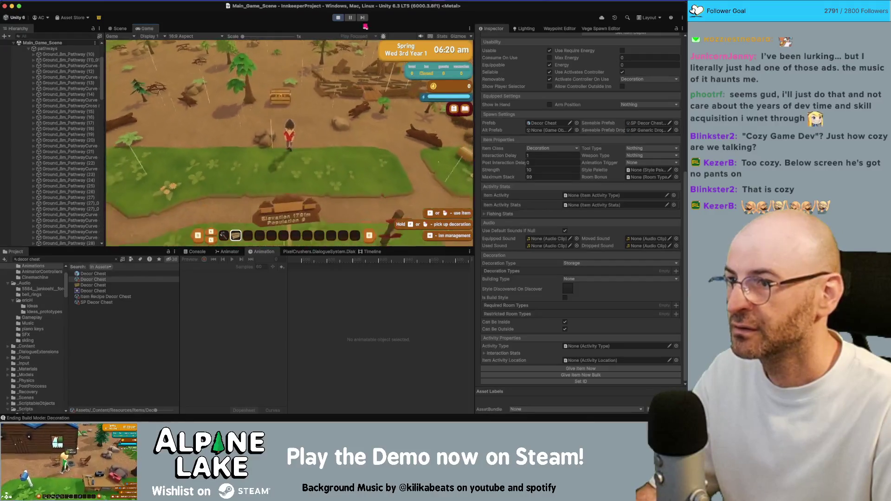
pyautogui.press('super+Tab')
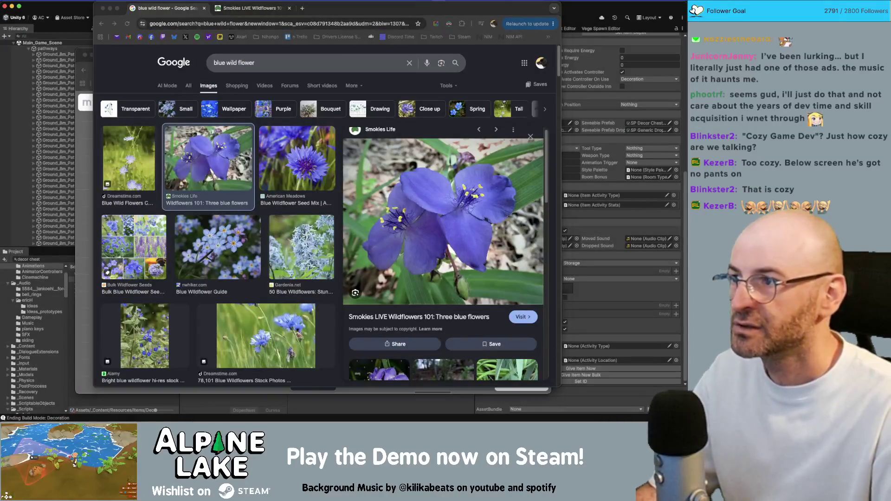
# Step: Close the Google Images 'blue wild flower' browser window to return to Unity
pyautogui.click(103, 9)
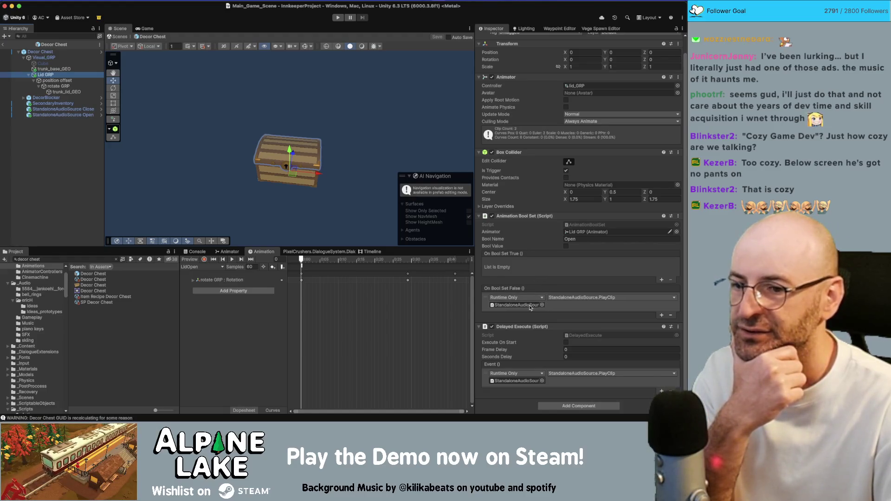
# Step: Trace StandaloneAudioSource Close's clip to DOOR_Fridge_Close_01_mono in the Project, then reselect Lid GRP
pyautogui.click(86, 109)
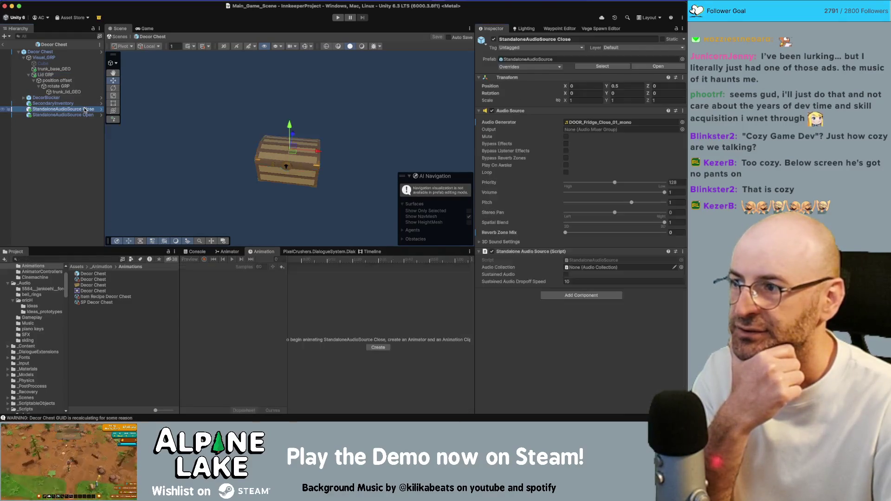
pyautogui.click(602, 123)
pyautogui.click(127, 309)
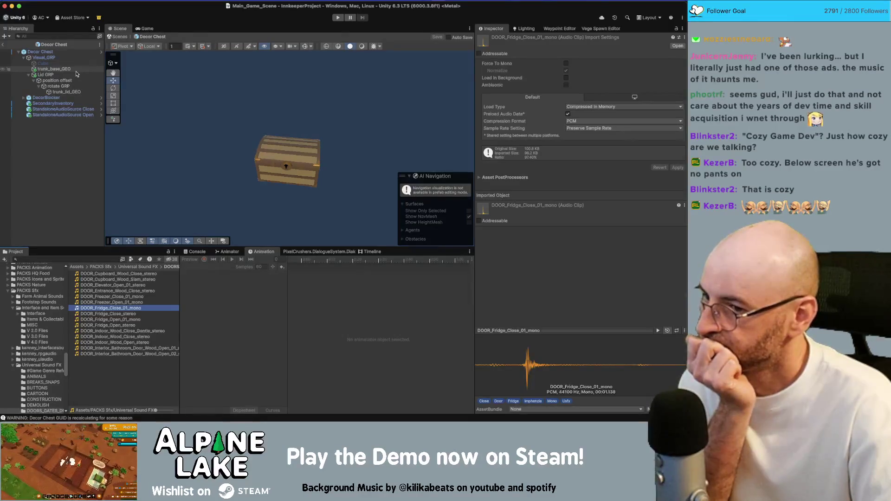
pyautogui.click(77, 75)
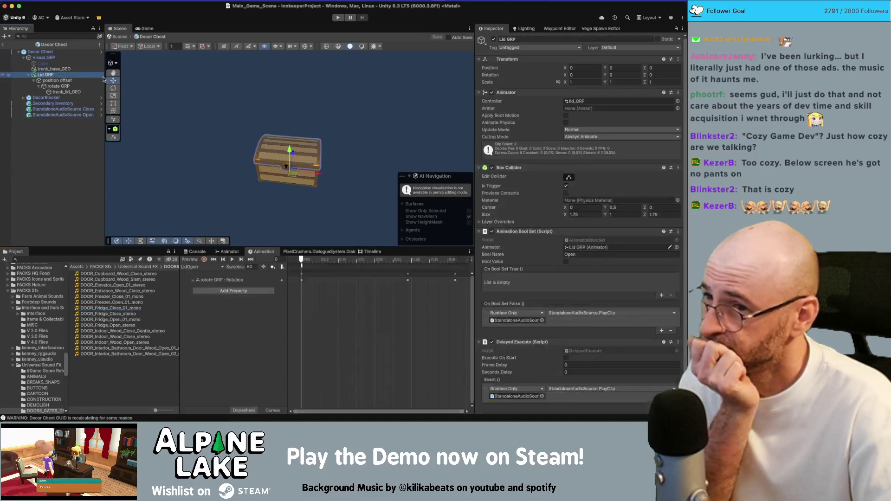
pyautogui.scroll(-2, 582, 354)
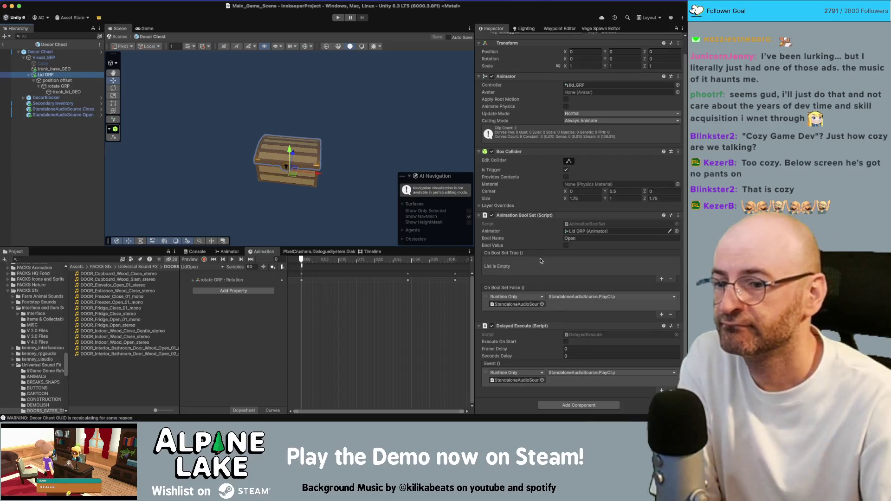
# Step: Add a Dialogue System Trigger component to Lid GRP
pyautogui.click(570, 404)
pyautogui.write('dela')
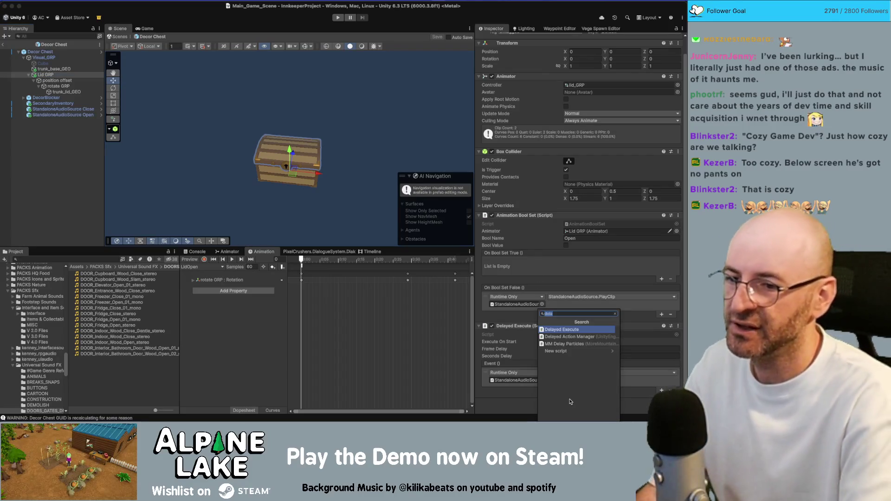
pyautogui.write('di')
pyautogui.write('uetr')
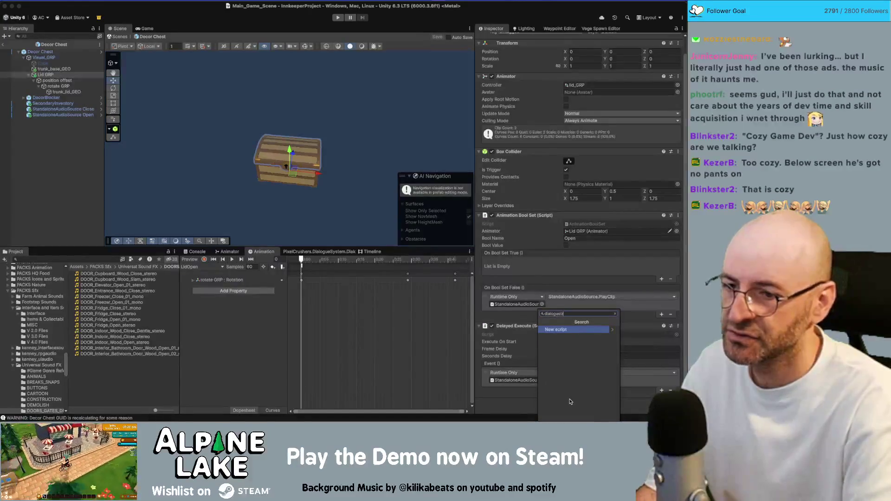
pyautogui.press('BackSpace')
pyautogui.press('BackSpace')
pyautogui.press('Down')
pyautogui.press('Down')
pyautogui.press('Down')
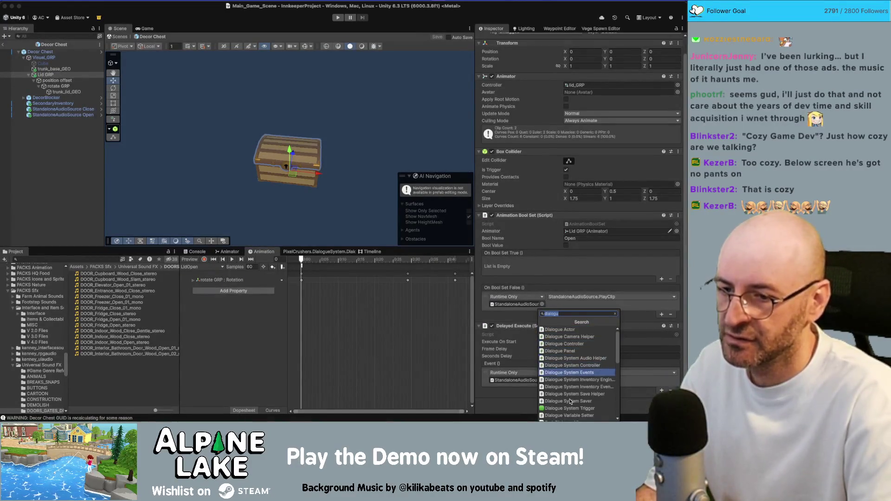
pyautogui.click(570, 408)
pyautogui.scroll(-4, 607, 392)
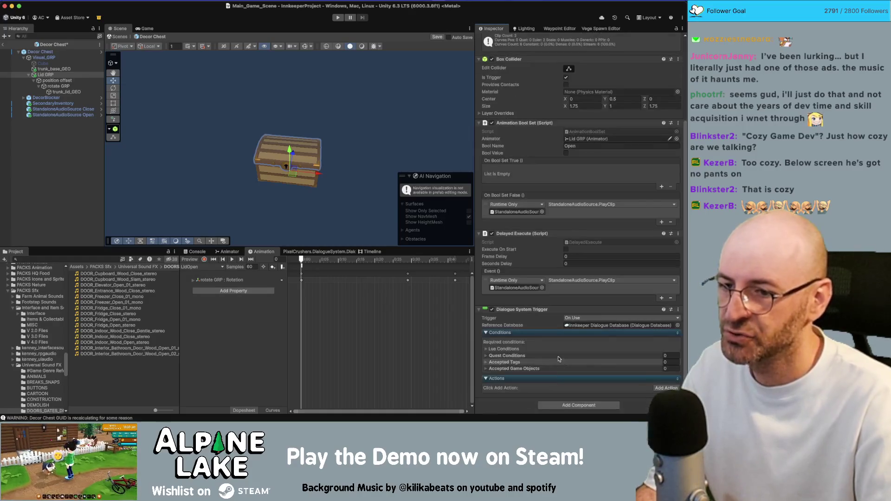
# Step: Add an OnExecute() UnityEvent action to the Dialogue System Trigger
pyautogui.click(660, 389)
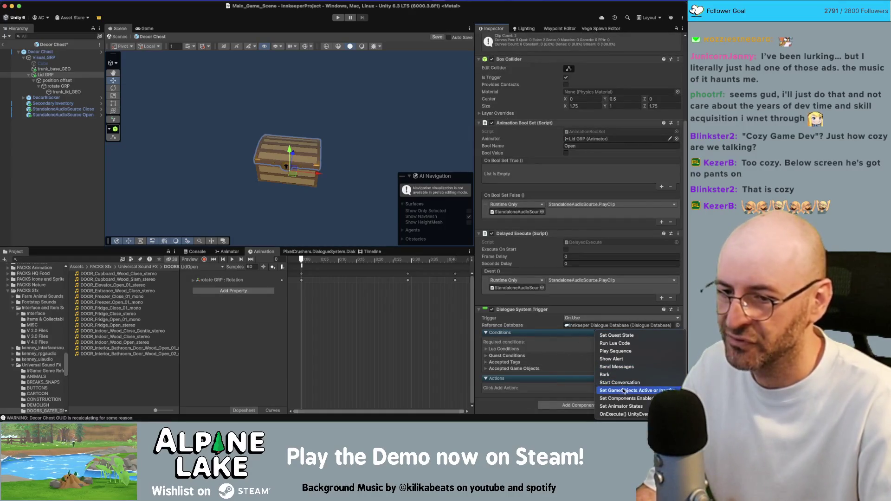
pyautogui.click(574, 357)
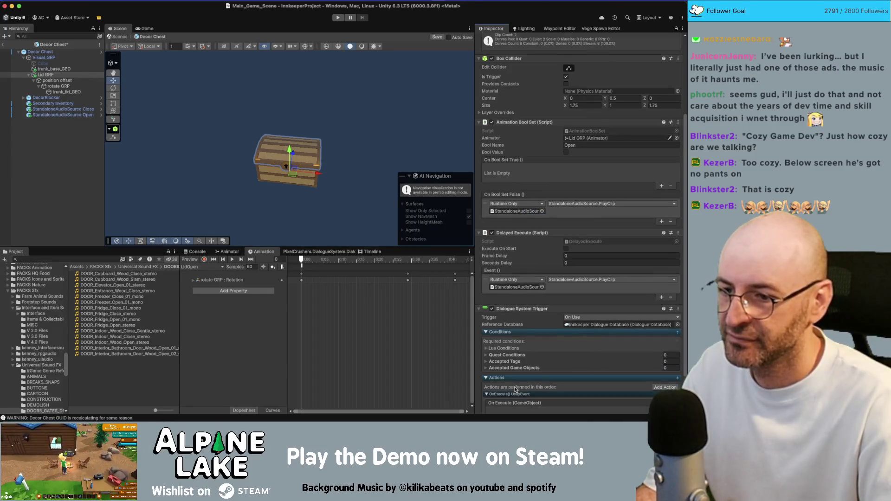
pyautogui.scroll(-3, 515, 390)
pyautogui.rightClick(517, 358)
pyautogui.click(541, 373)
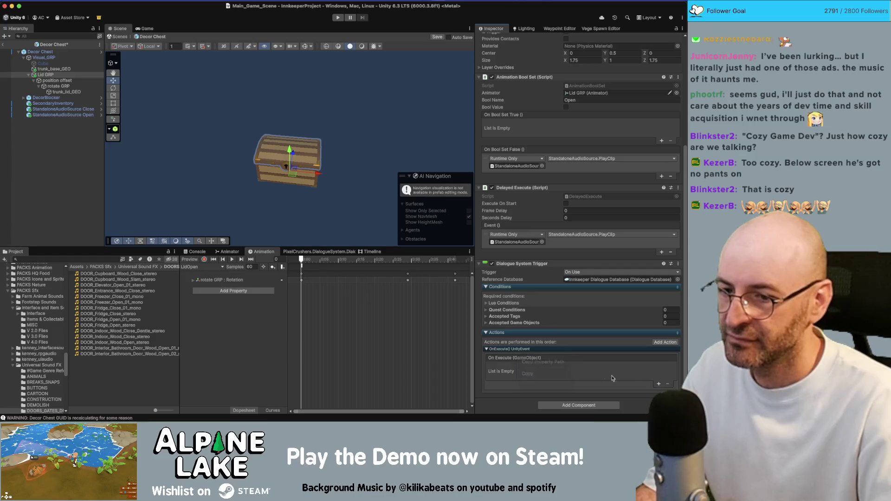
# Step: Add an On Execute entry calling StandaloneAudioSource.PlayClip on the Close audio source
pyautogui.click(659, 384)
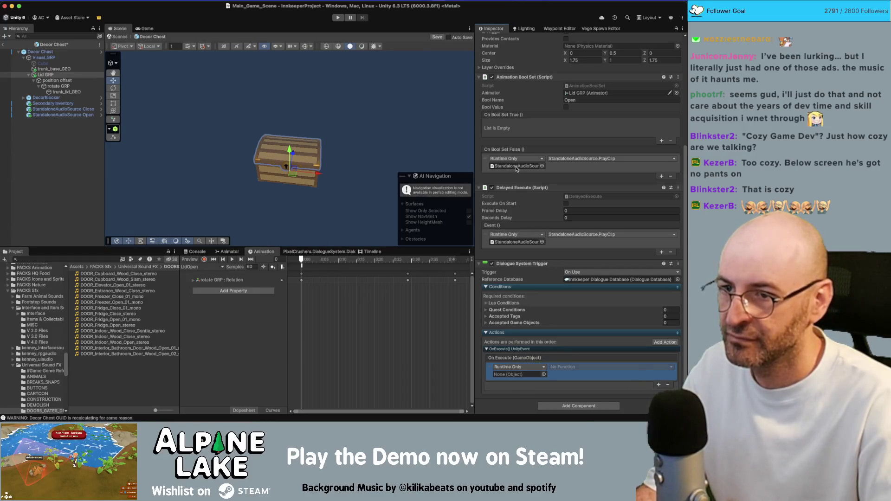
pyautogui.moveTo(74, 110); pyautogui.dragTo(161, 140)
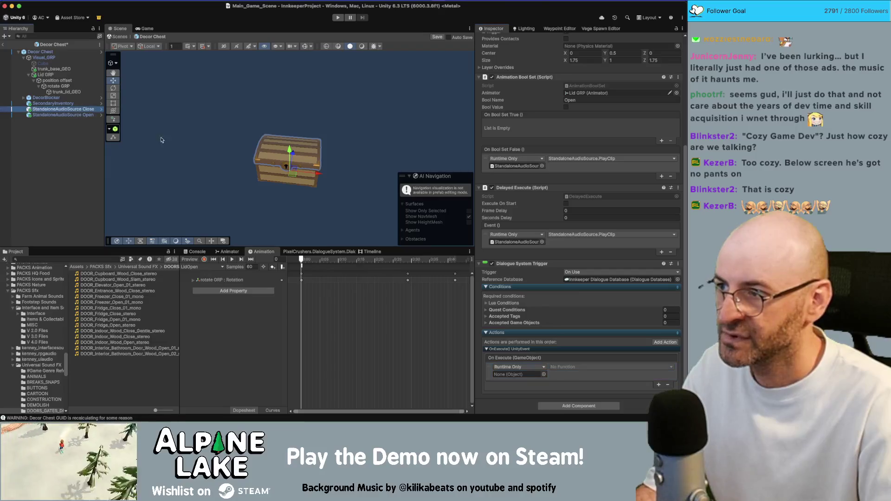
pyautogui.moveTo(561, 370); pyautogui.dragTo(562, 369)
pyautogui.click(562, 369)
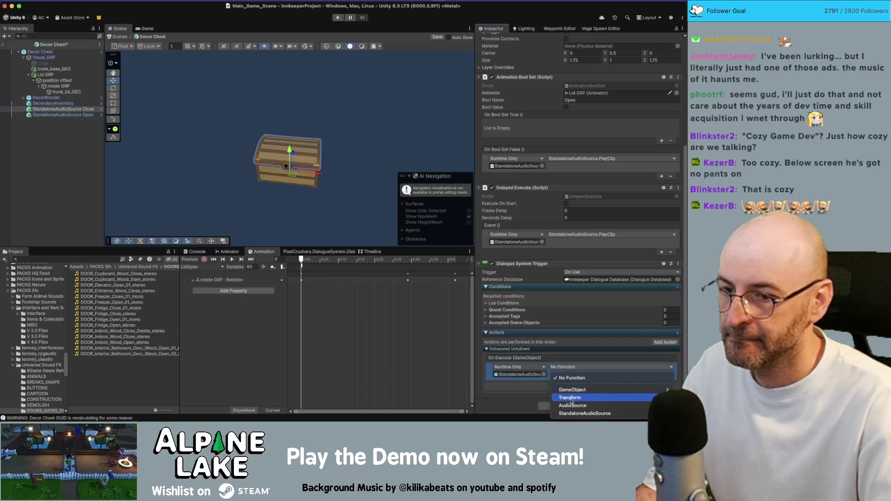
pyautogui.moveTo(575, 413)
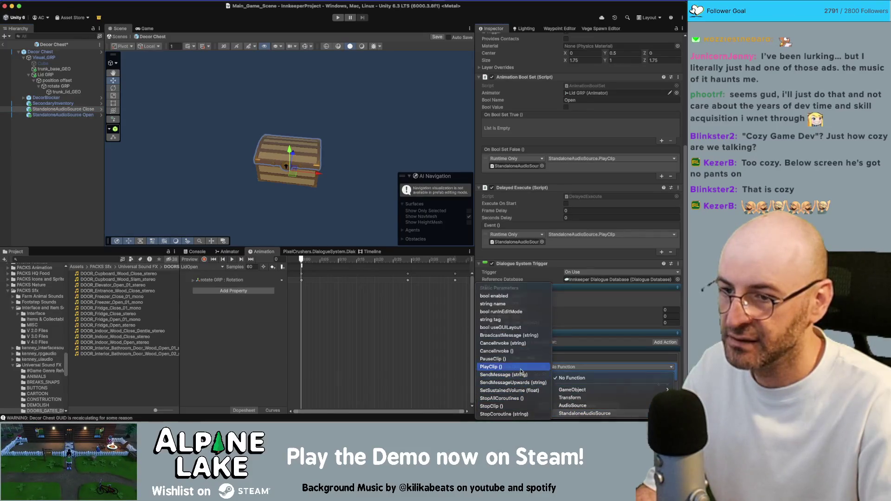
pyautogui.click(539, 171)
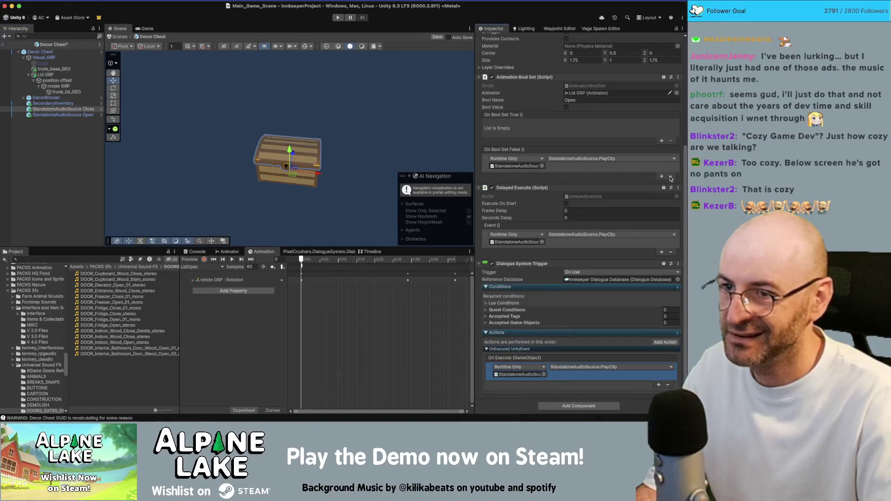
pyautogui.click(59, 146)
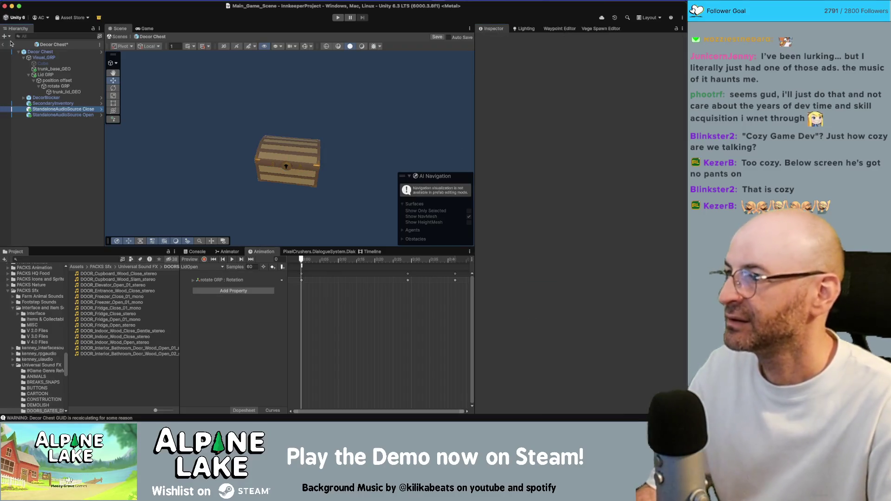
# Step: Save the prefab and add a frame-21 LidClose animation event calling DialogueSystemTrigger's OnUse
pyautogui.press('super+s')
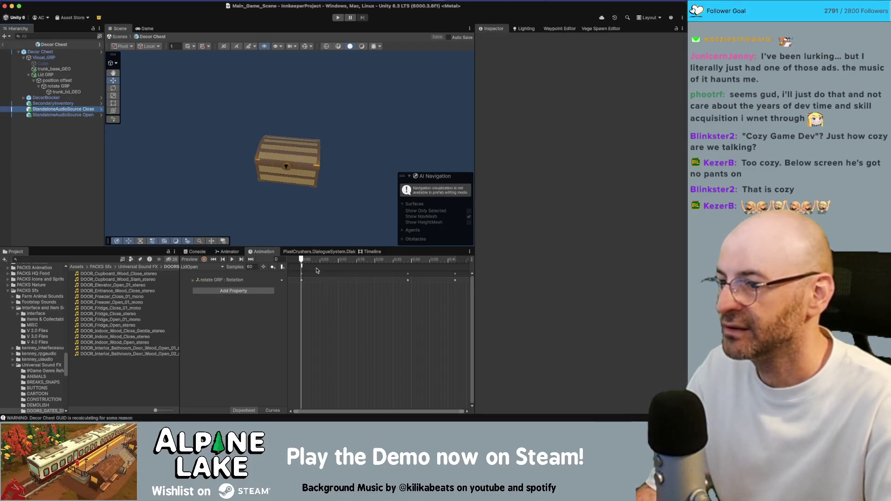
pyautogui.moveTo(306, 262)
pyautogui.mouseDown()
pyautogui.moveTo(399, 262)
pyautogui.moveTo(366, 262)
pyautogui.mouseUp()
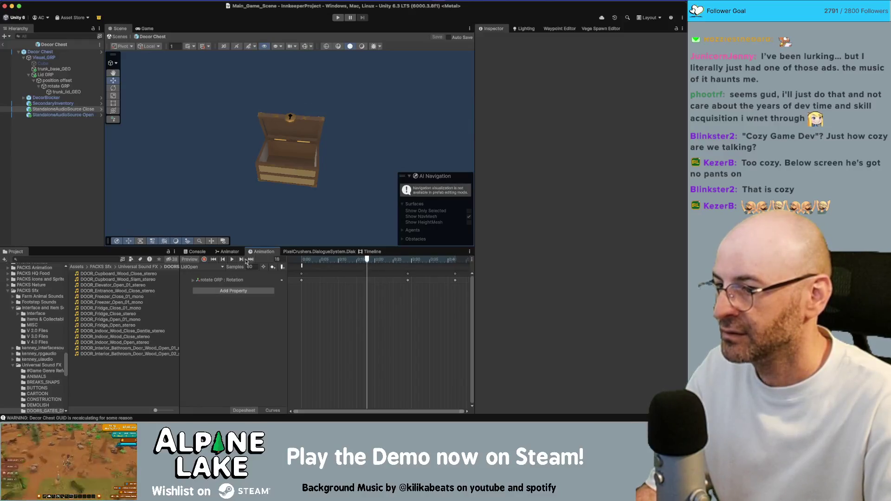
pyautogui.click(214, 266)
pyautogui.click(206, 261)
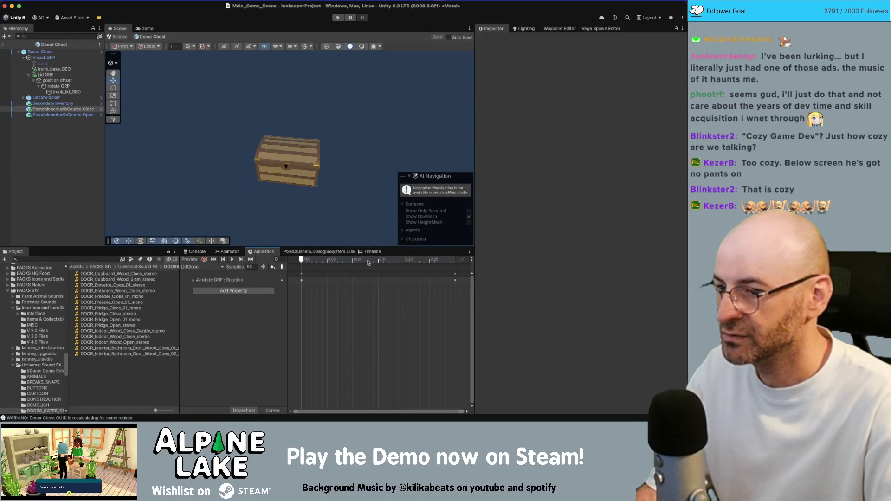
pyautogui.moveTo(368, 262)
pyautogui.mouseDown()
pyautogui.moveTo(434, 265)
pyautogui.moveTo(411, 268)
pyautogui.mouseUp()
pyautogui.rightClick(411, 270)
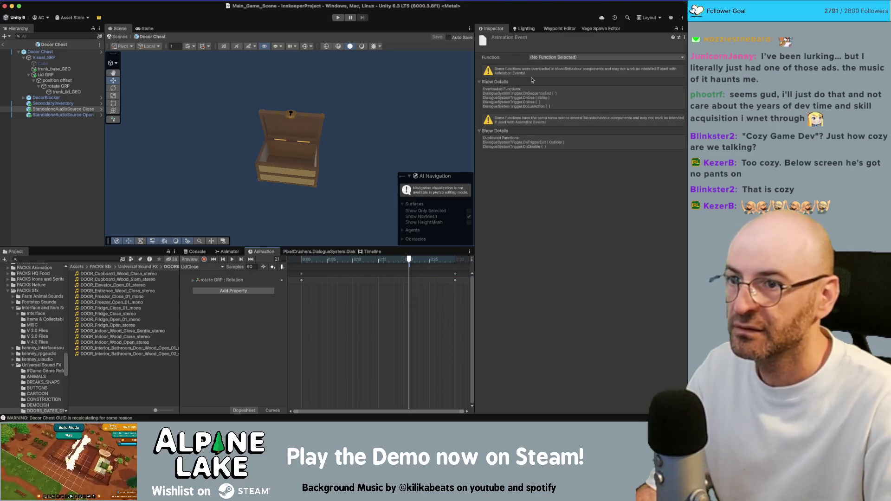
pyautogui.click(549, 57)
pyautogui.moveTo(512, 83)
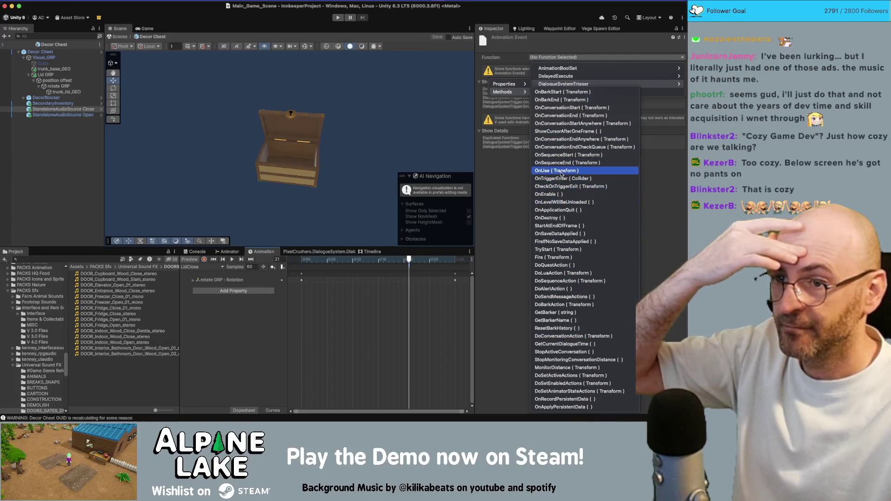
pyautogui.click(561, 172)
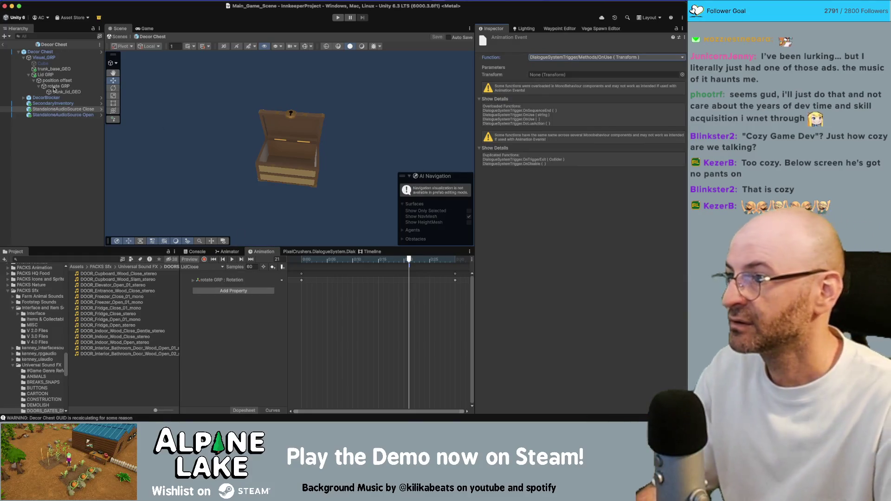
# Step: Collapse Lid GRP's Dialogue System Trigger Conditions and Actions foldouts, then deselect it
pyautogui.click(54, 86)
pyautogui.click(45, 74)
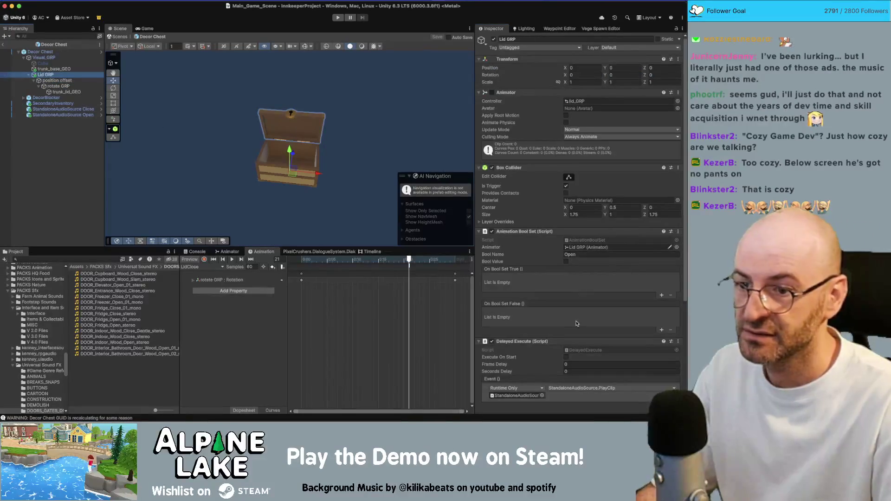
pyautogui.scroll(-5, 575, 334)
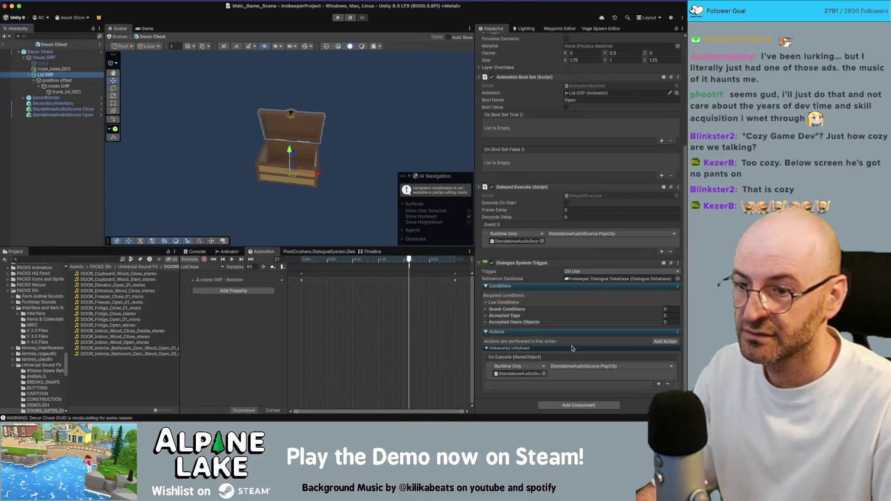
pyautogui.click(500, 286)
pyautogui.click(500, 330)
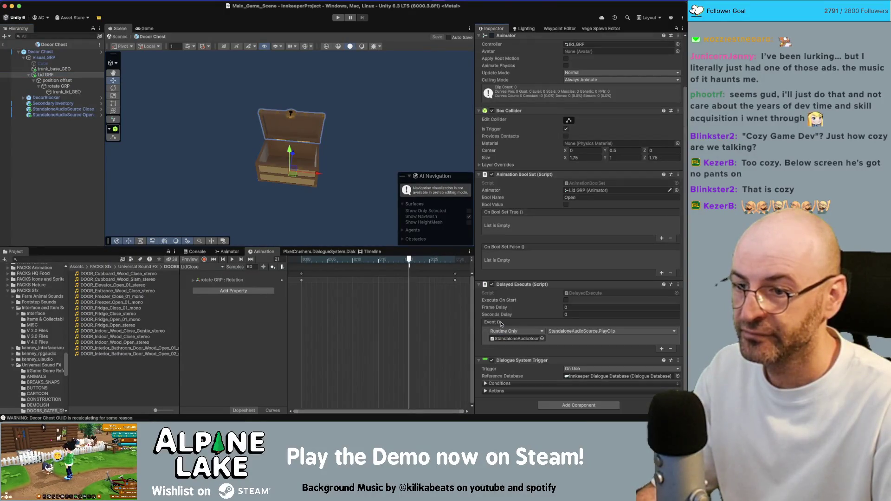
pyautogui.click(293, 72)
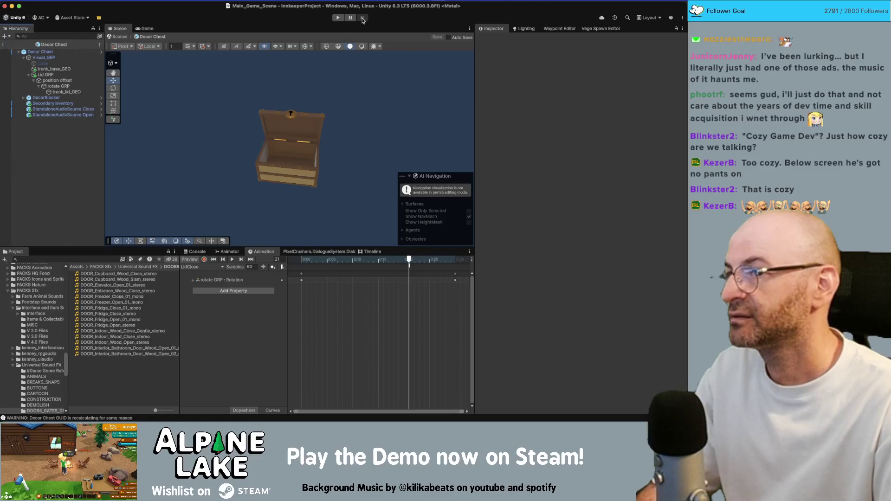
# Step: Return to the main game scene, place a second chest beside the first, and skip the day summary
pyautogui.click(339, 18)
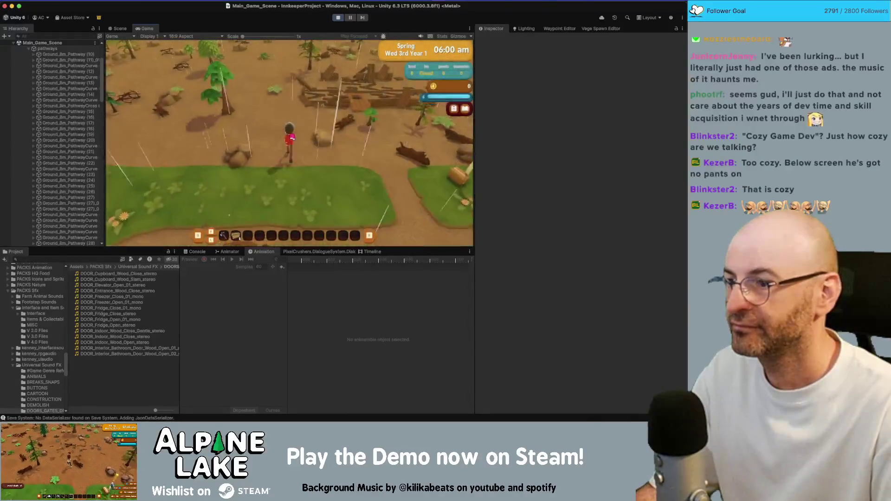
pyautogui.click(280, 150)
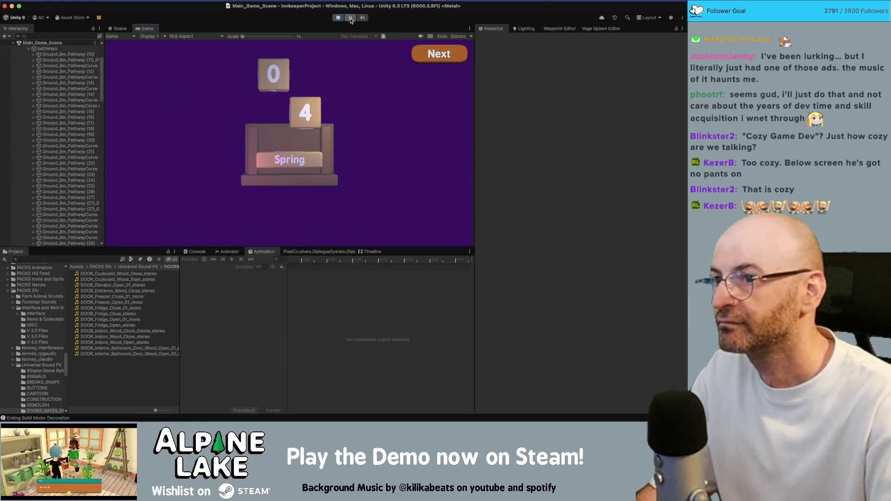
pyautogui.click(435, 55)
pyautogui.click(436, 55)
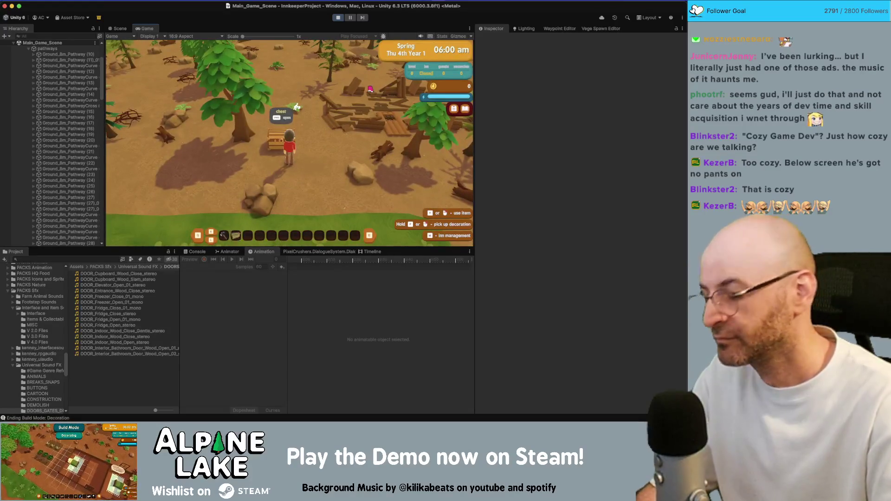
# Step: Open and close the chest inventory, then the player's full inventory
pyautogui.press('e')
pyautogui.press('Escape')
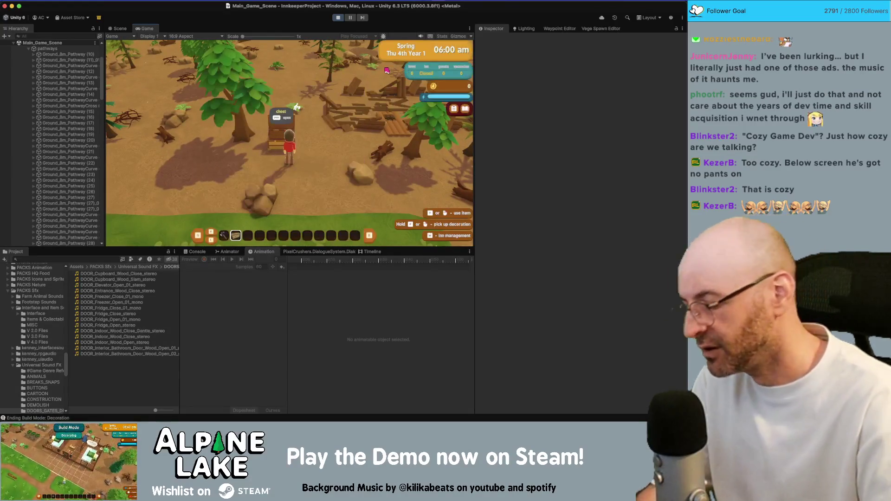
pyautogui.press('i')
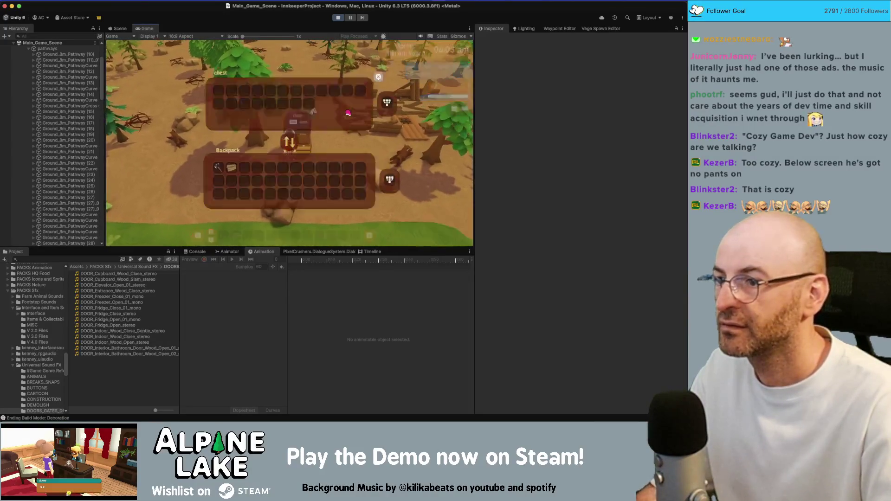
pyautogui.press('Escape')
# Step: Walk to and from the chest, opening its inventory twice, then stop Play mode
pyautogui.press('s')
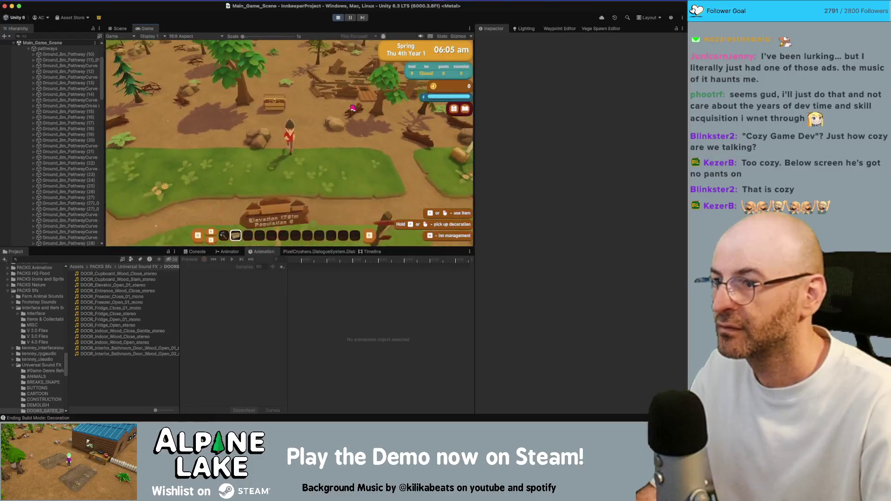
pyautogui.press('w')
pyautogui.press('e')
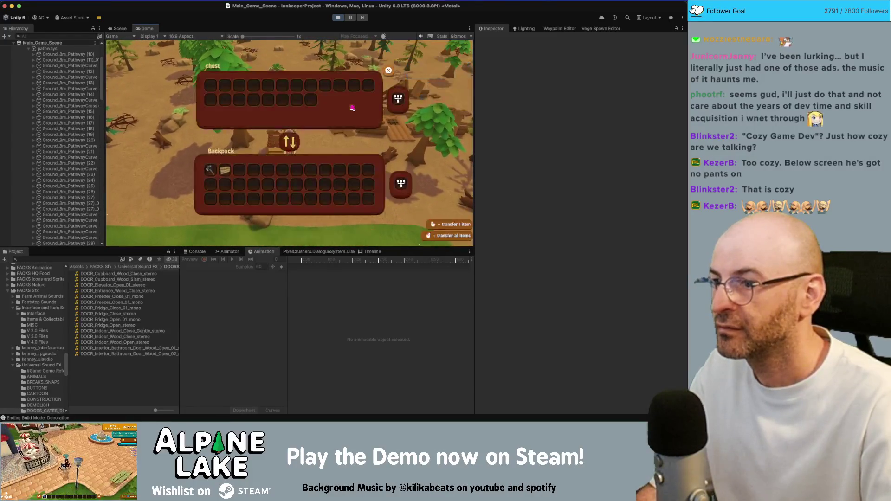
pyautogui.press('Escape')
pyautogui.press('s')
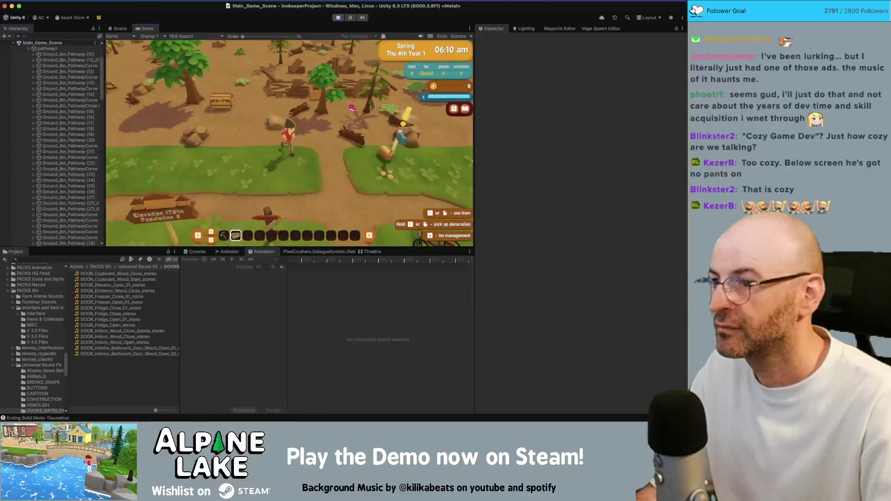
pyautogui.press('w')
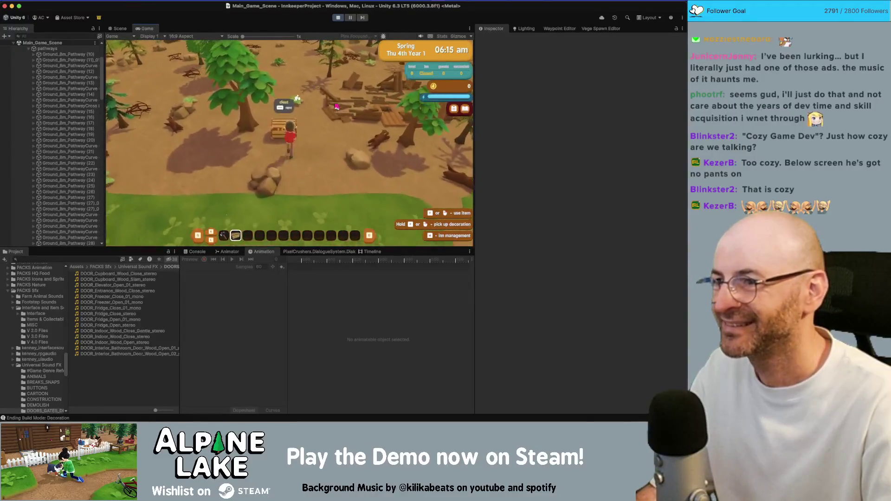
pyautogui.press('e')
pyautogui.press('Escape')
pyautogui.press('s')
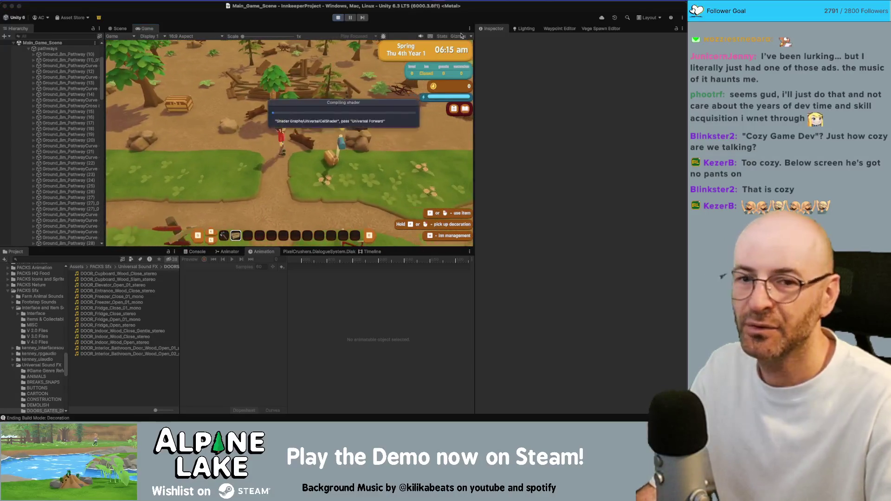
pyautogui.press('super+p')
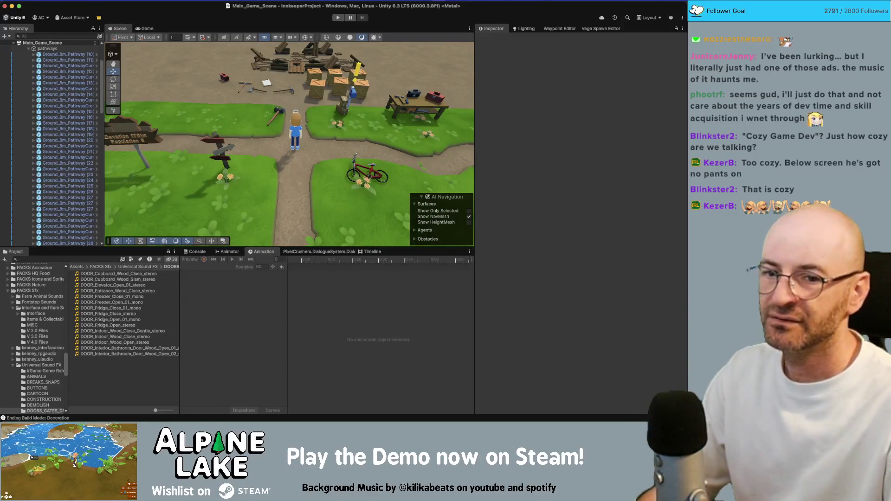
pyautogui.press('super+Tab')
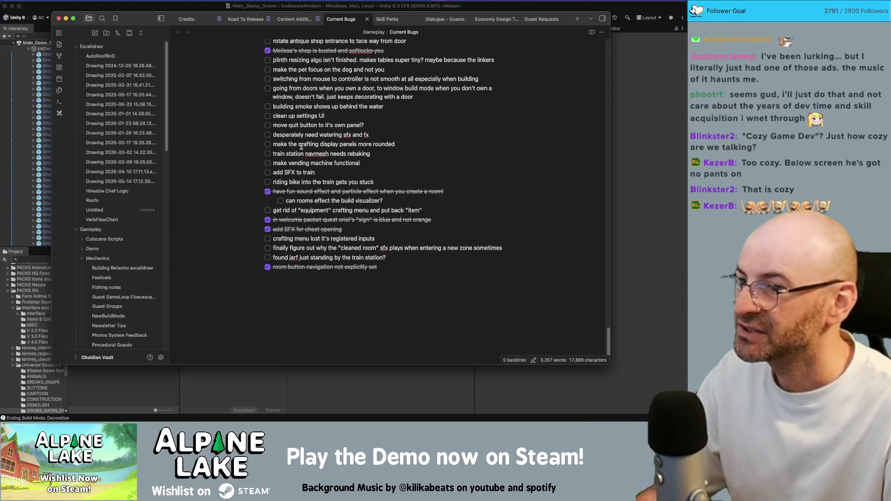
pyautogui.press('super+Tab')
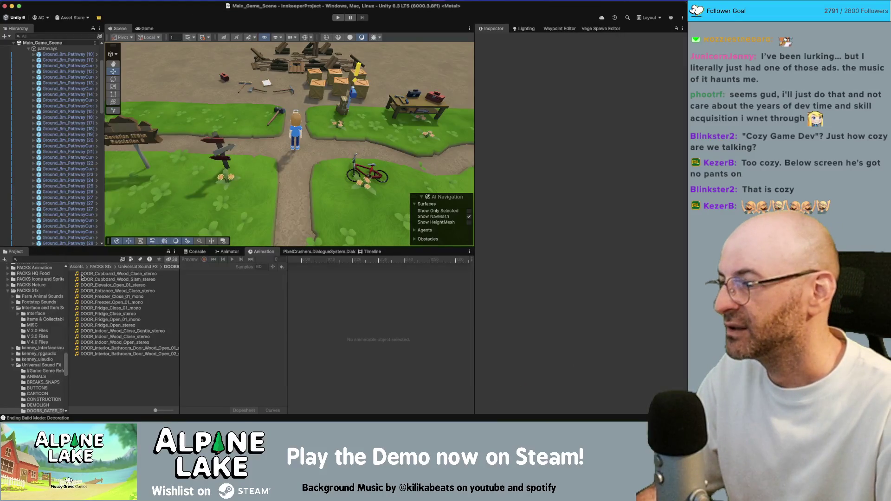
pyautogui.write('trainstation')
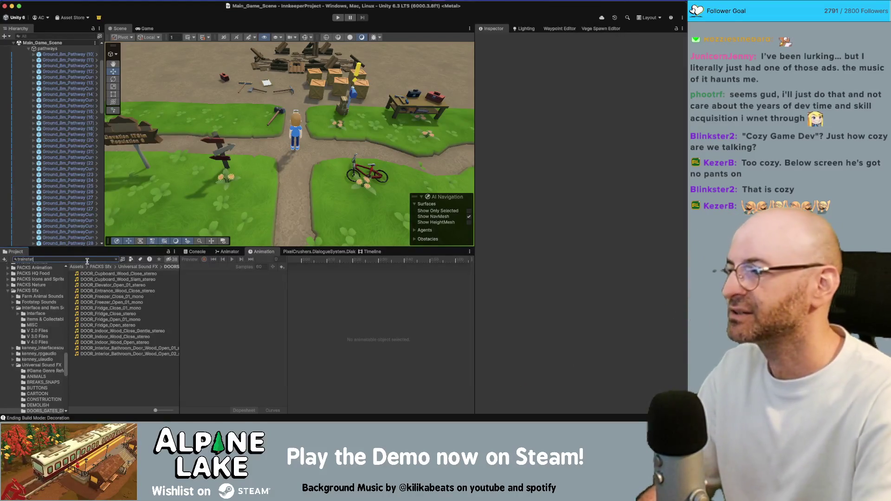
# Step: Search for the train station scene, load Train_Station_Scene into the Hierarchy, and save Core_Scene
pyautogui.press('BackSpace')
pyautogui.press('BackSpace')
pyautogui.press('BackSpace')
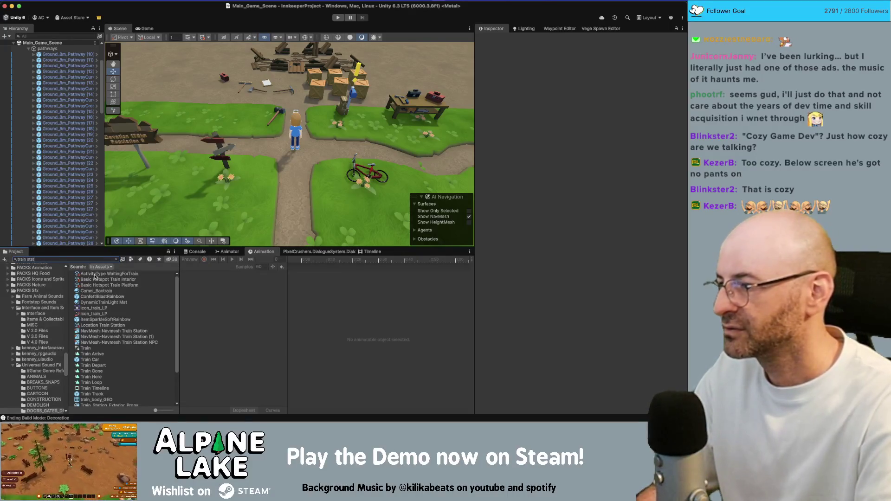
pyautogui.write('ion scene')
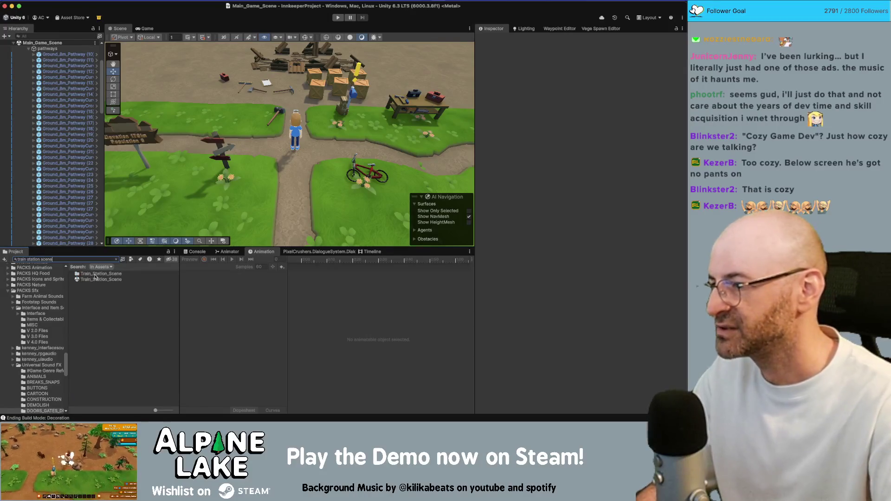
pyautogui.moveTo(98, 280); pyautogui.dragTo(19, 62)
pyautogui.scroll(-3, 55, 153)
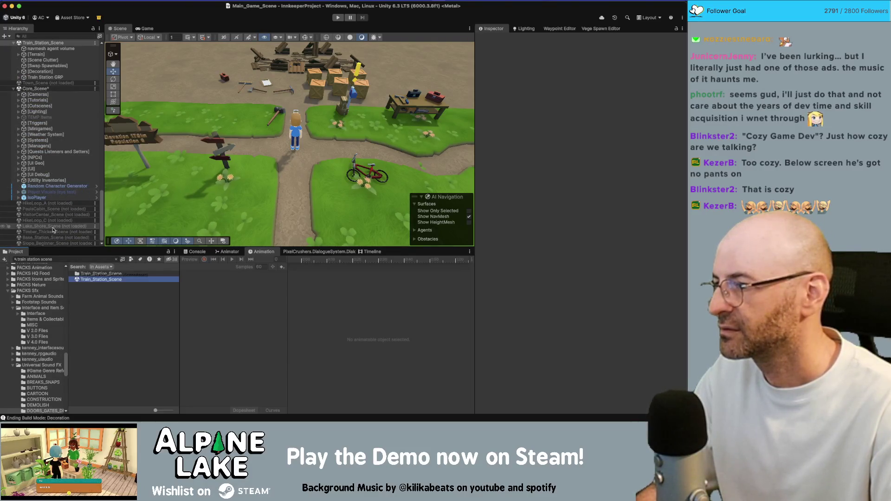
pyautogui.scroll(5, 53, 223)
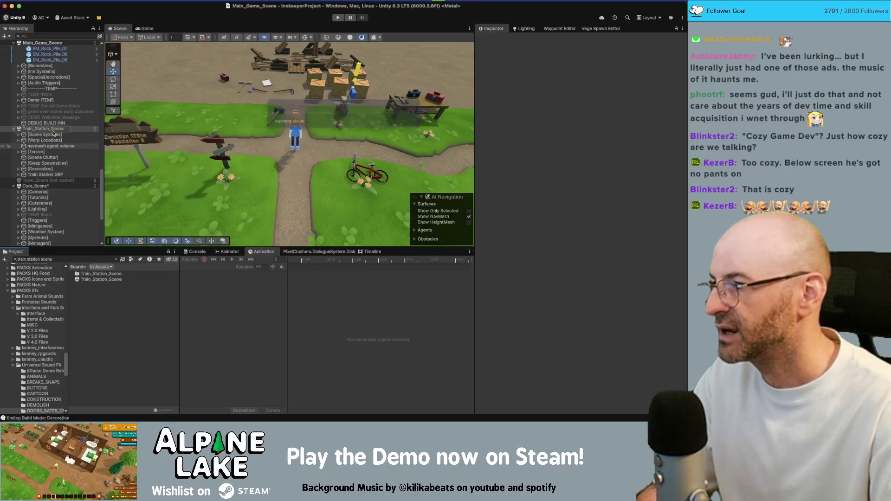
pyautogui.press('super+s')
# Step: Set Train_Station_Scene as the active scene and frame the station in view
pyautogui.rightClick(51, 131)
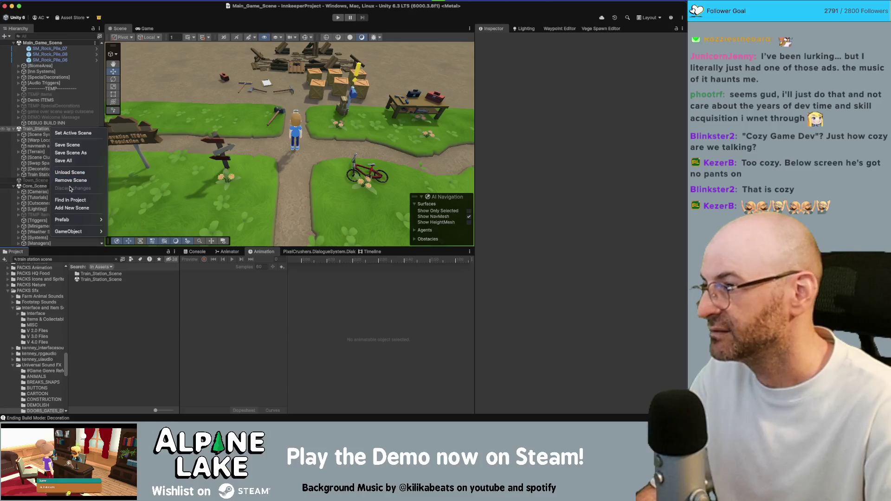
pyautogui.click(74, 133)
pyautogui.doubleClick(44, 140)
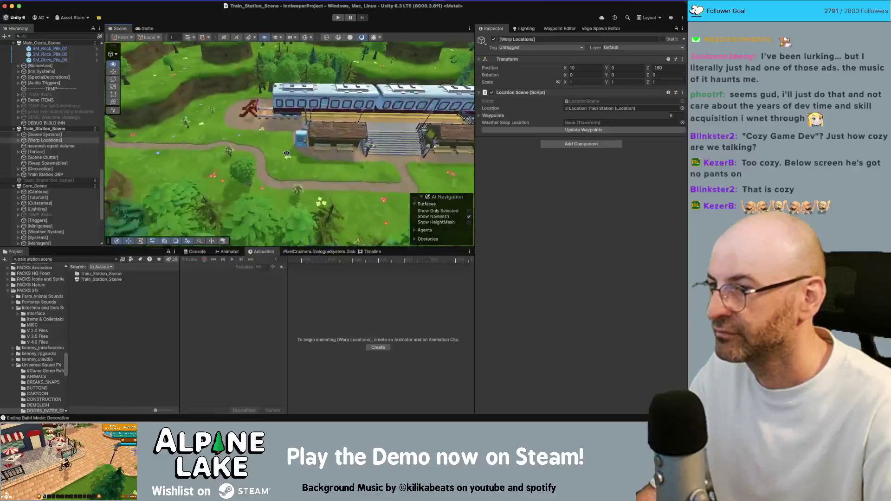
# Step: Regrab the Terrain's vegetation areas with Town palette properties, then show the NavMesh by the vending machine
pyautogui.click(71, 153)
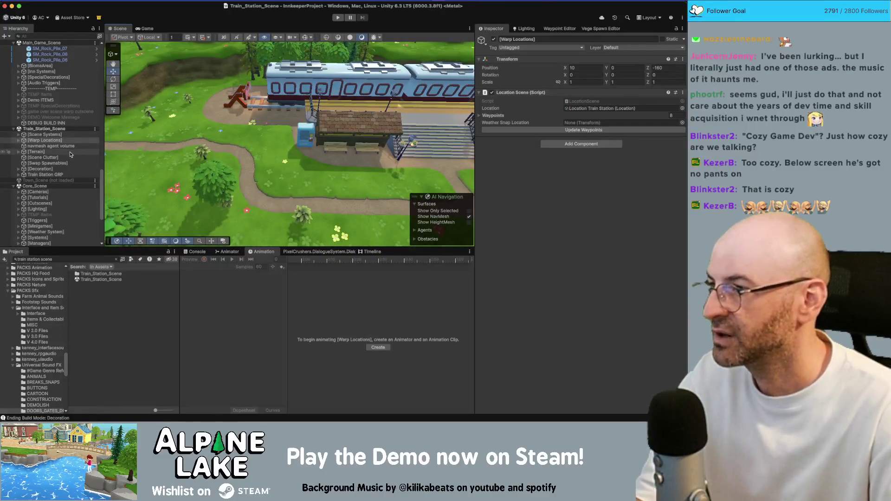
pyautogui.click(588, 46)
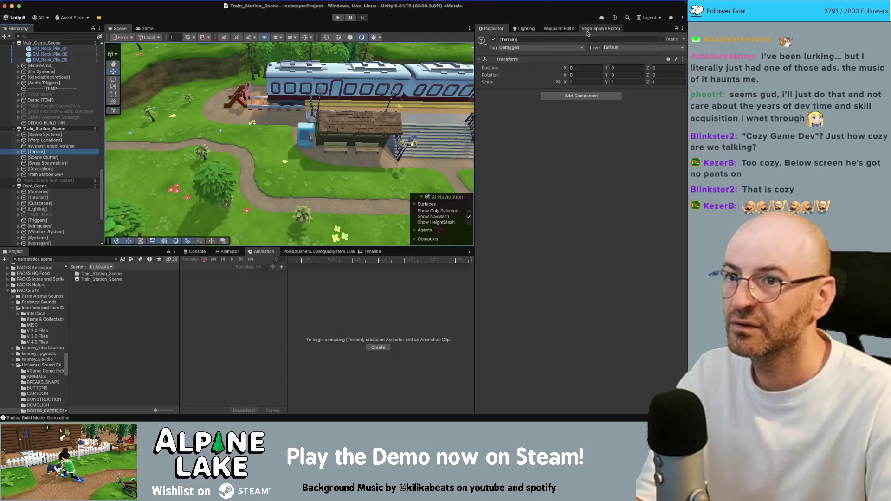
pyautogui.click(600, 28)
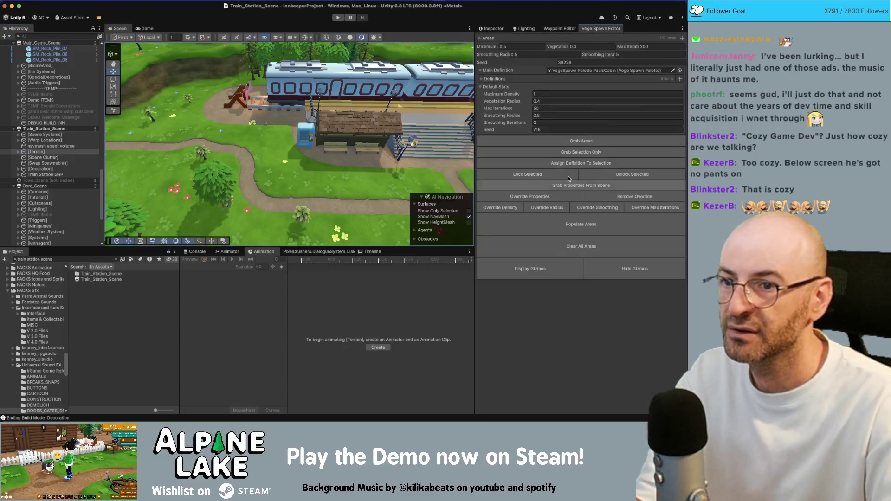
pyautogui.click(574, 141)
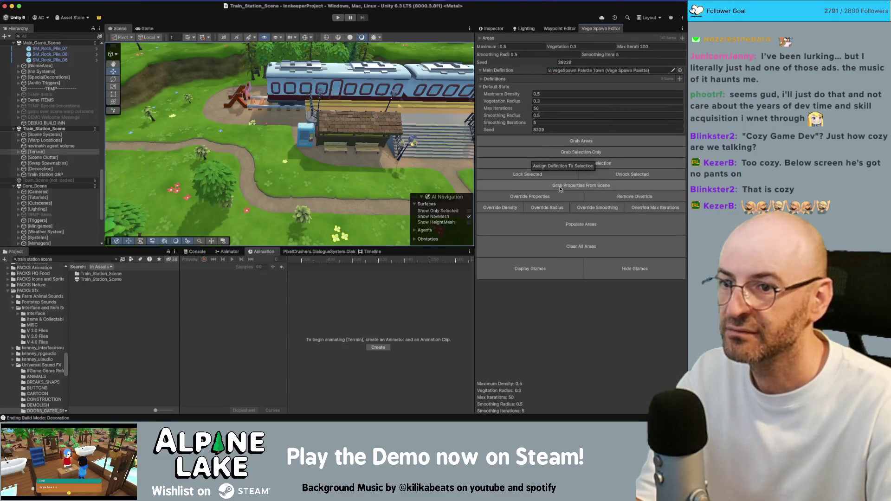
pyautogui.click(566, 219)
pyautogui.moveTo(288, 131); pyautogui.dragTo(279, 142)
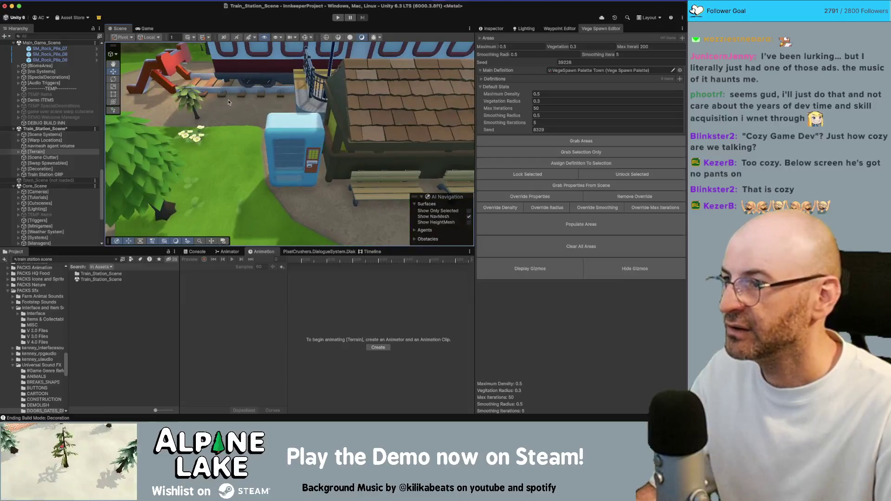
pyautogui.click(306, 38)
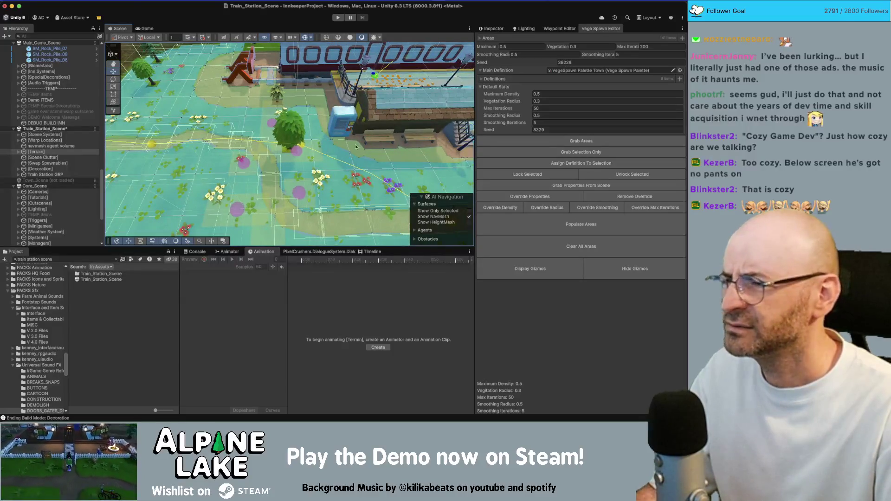
# Step: Select Navmesh Train Station under Scene Systems and rebake its NavMesh Surface
pyautogui.click(44, 140)
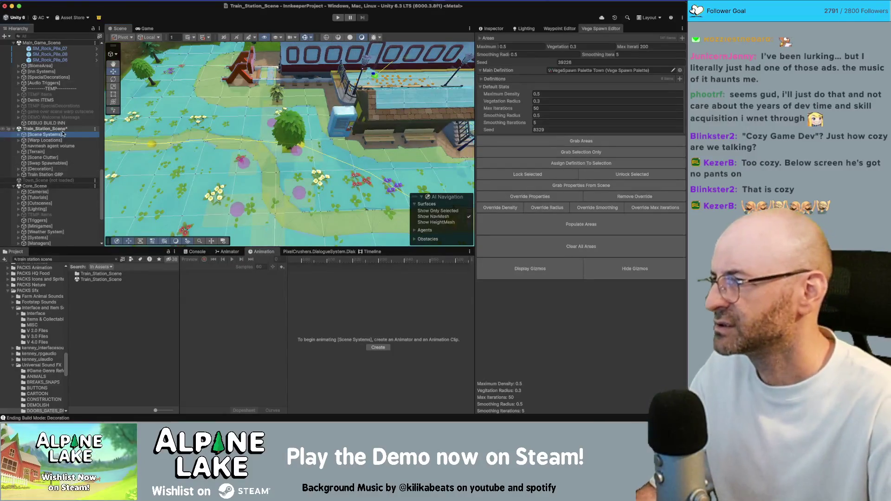
pyautogui.click(18, 140)
pyautogui.click(18, 134)
pyautogui.click(18, 157)
pyautogui.click(55, 145)
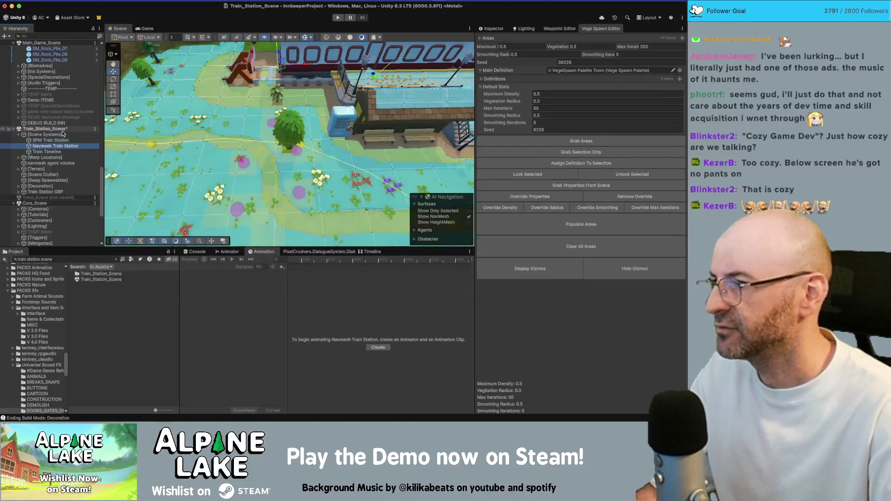
pyautogui.click(495, 28)
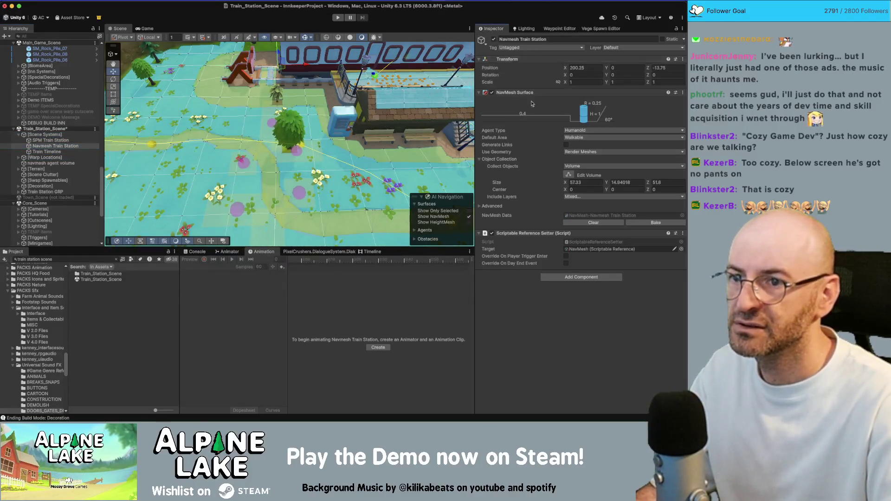
pyautogui.click(634, 223)
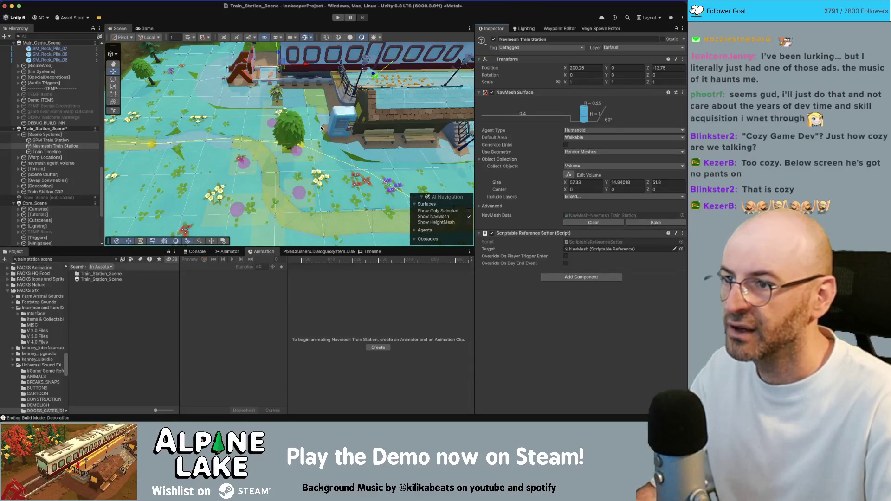
# Step: Fly the Scene view to the vending machine beside the bench, then search the project for 'generic conversation'
pyautogui.scroll(10, 322, 128)
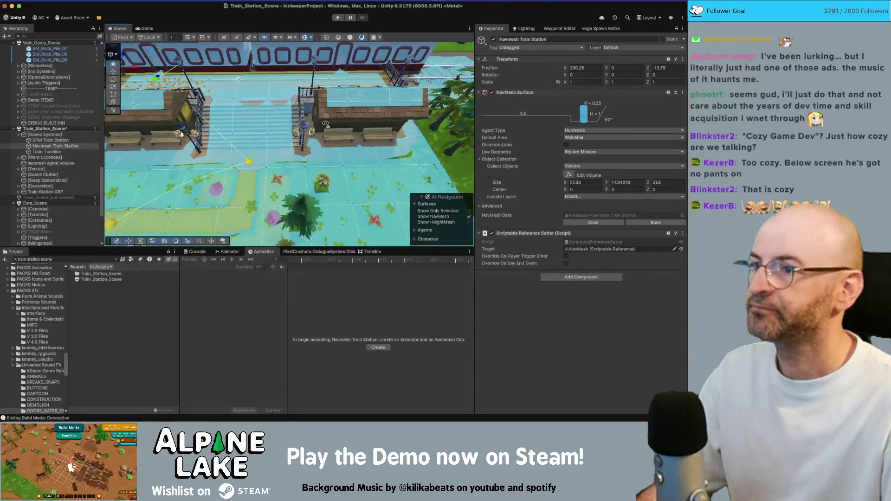
pyautogui.press('s')
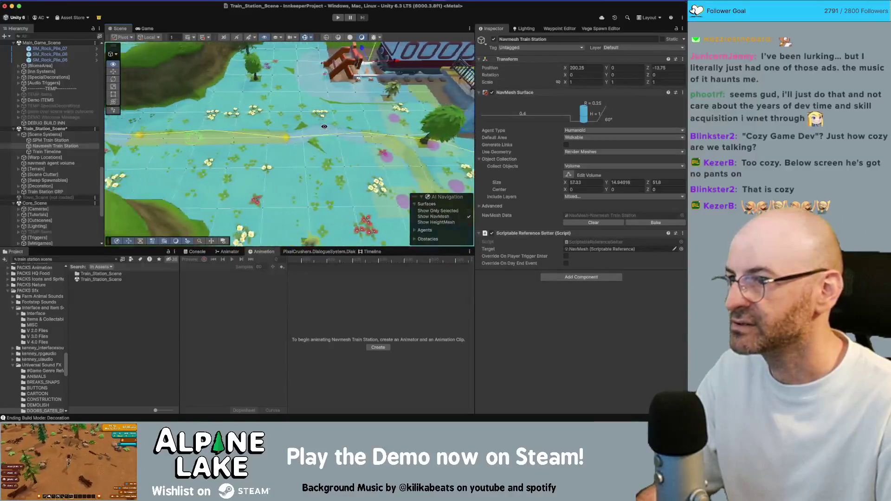
pyautogui.press('w')
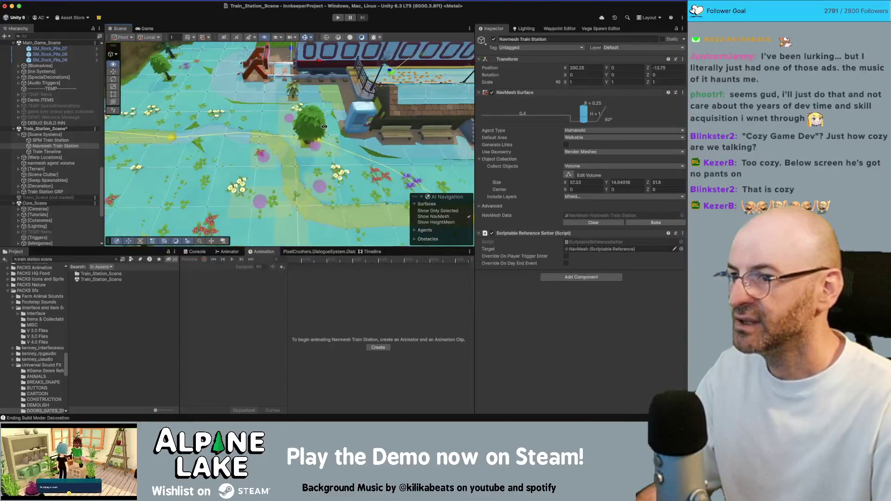
pyautogui.press('w')
pyautogui.press('w')
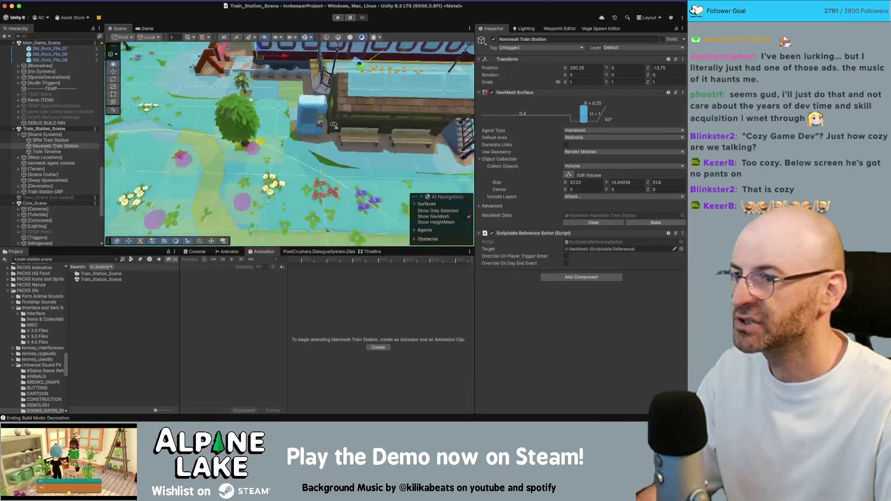
pyautogui.press('w')
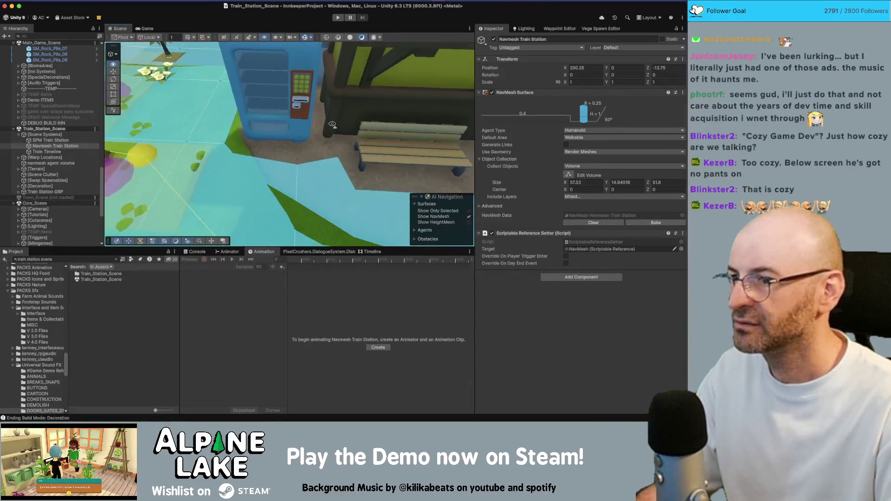
pyautogui.press('a')
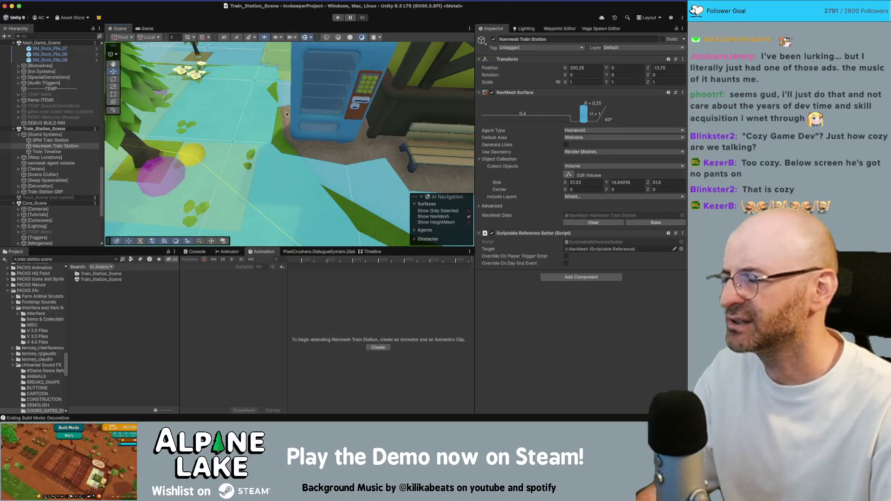
pyautogui.press('s')
pyautogui.click(80, 258)
pyautogui.write('stat')
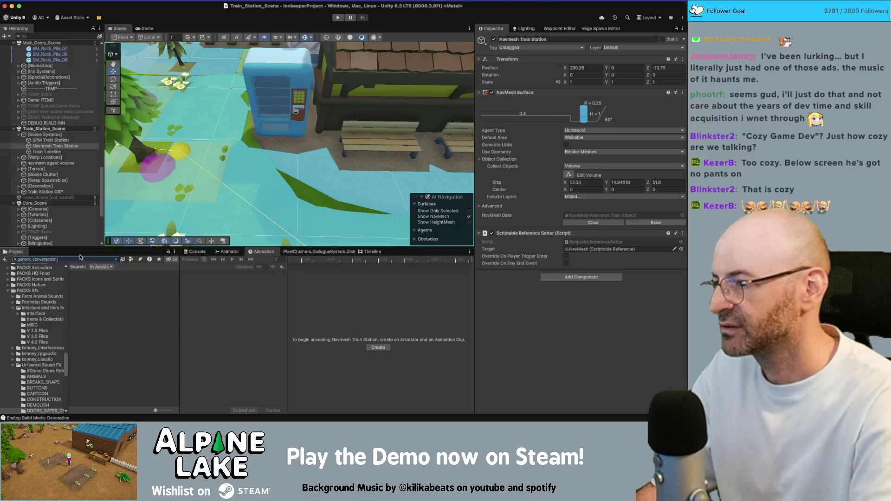
# Step: Drop a _Generic Conversation Trigger beside the vending machine and save the train station scene
pyautogui.moveTo(87, 276)
pyautogui.mouseDown()
pyautogui.moveTo(277, 131)
pyautogui.moveTo(286, 137)
pyautogui.mouseUp()
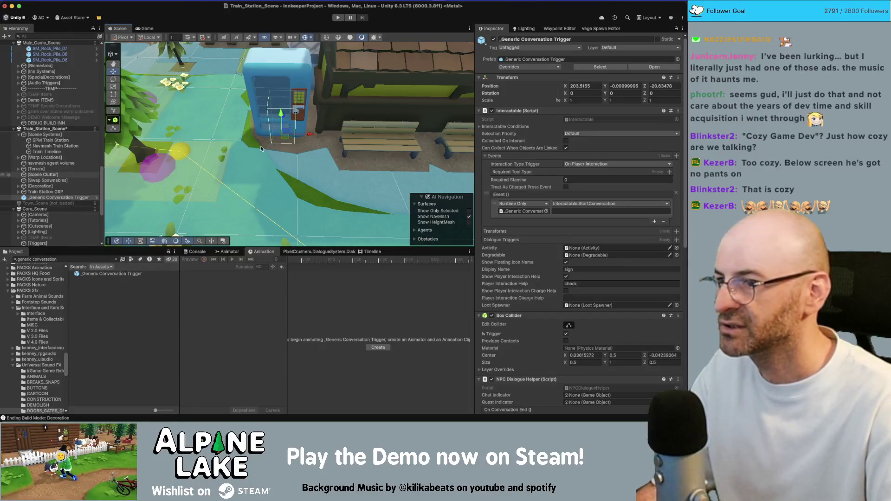
pyautogui.press('super+s')
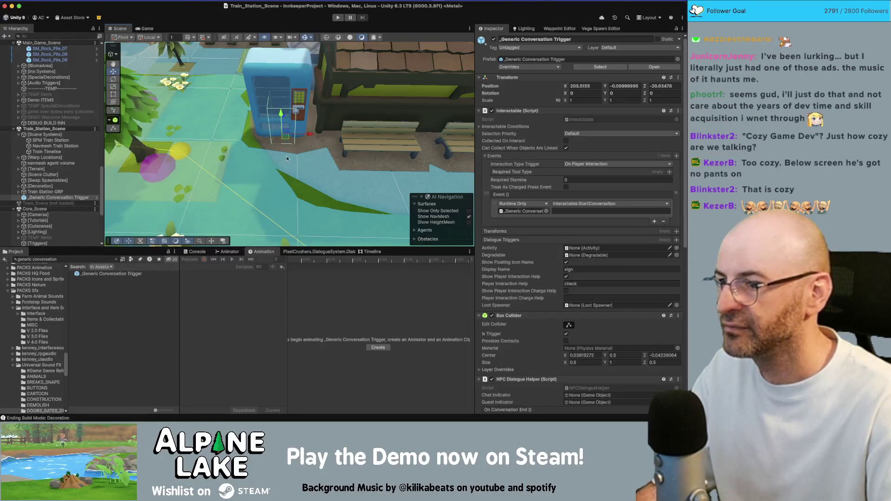
pyautogui.click(340, 253)
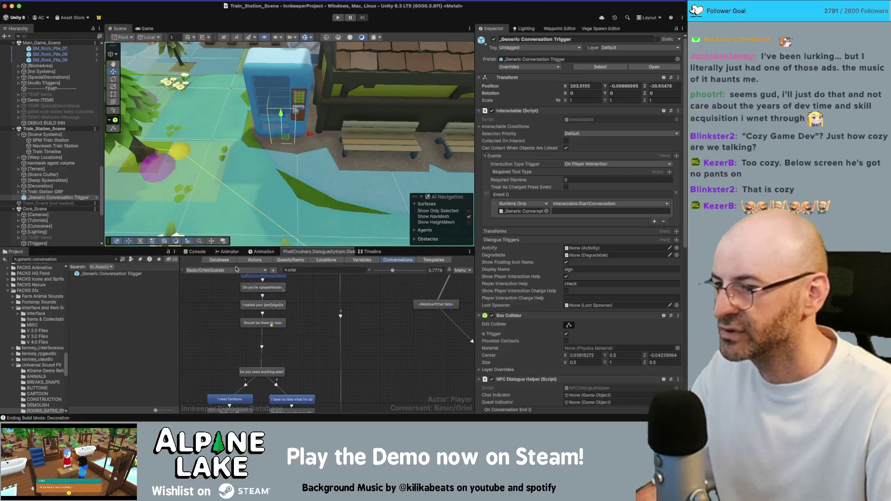
# Step: Pick the TownSquareBench conversation in the Dialogue System editor and duplicate it
pyautogui.press('Escape')
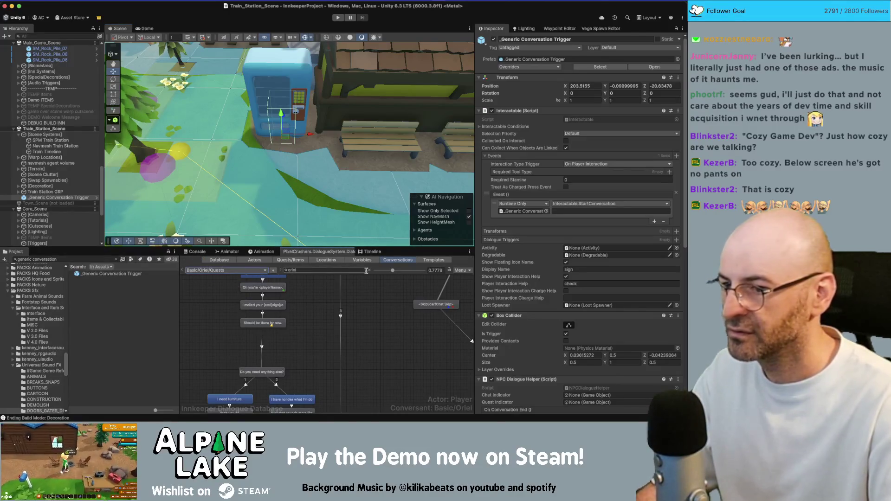
pyautogui.click(263, 274)
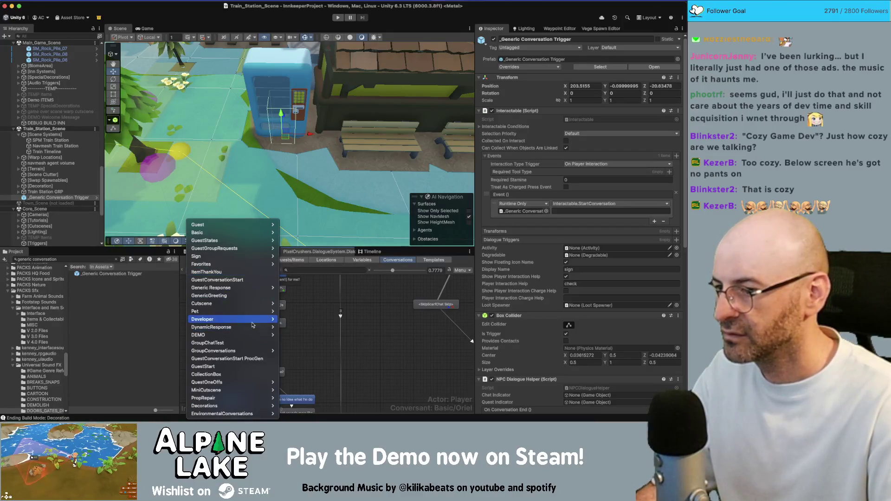
pyautogui.moveTo(250, 353)
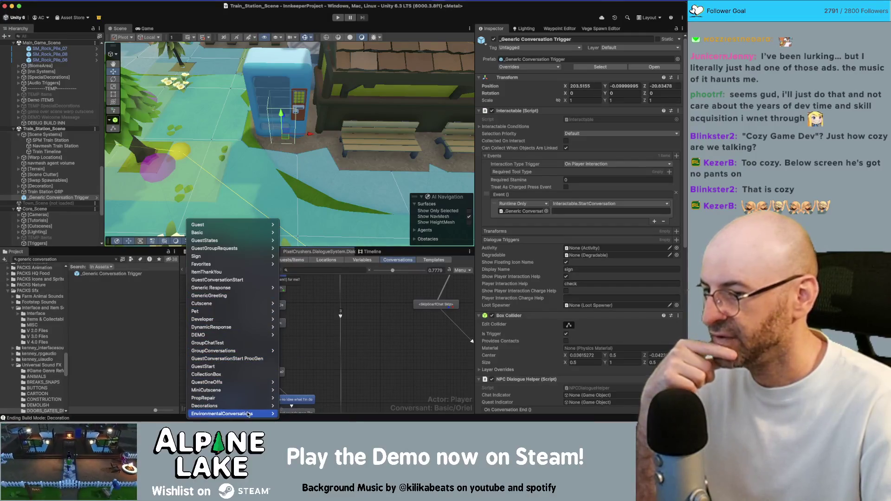
pyautogui.click(300, 402)
pyautogui.click(363, 343)
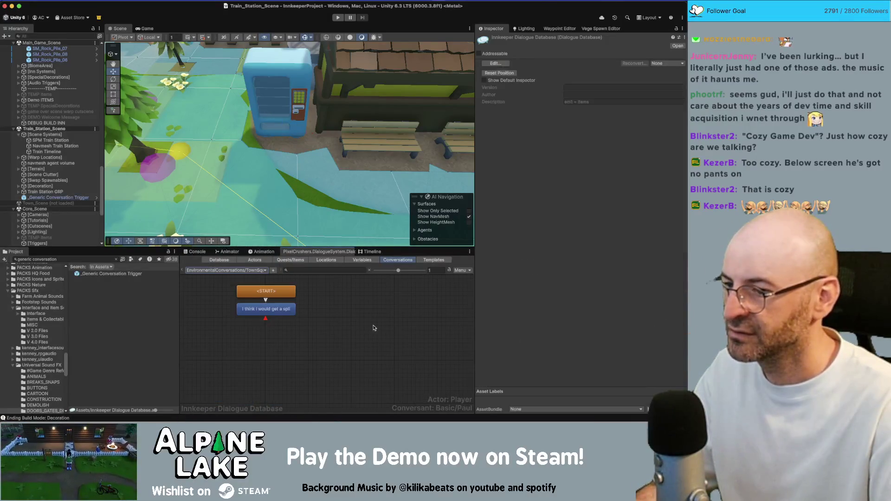
pyautogui.click(230, 269)
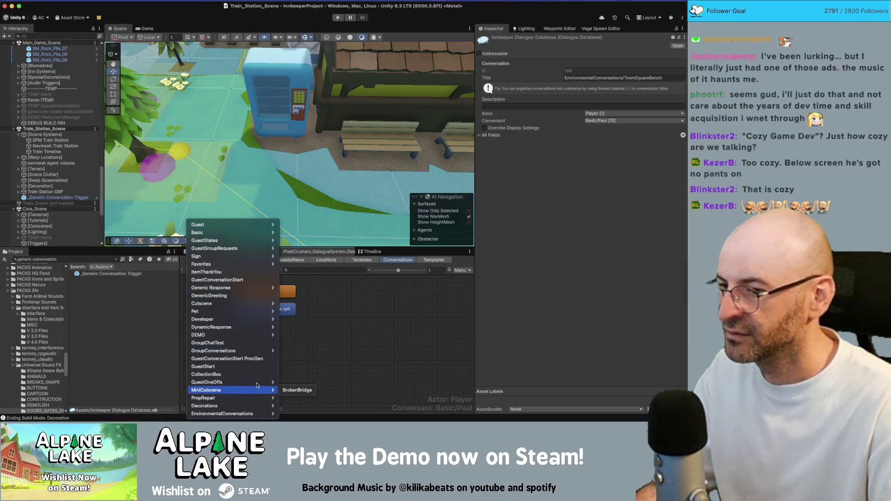
pyautogui.rightClick(376, 290)
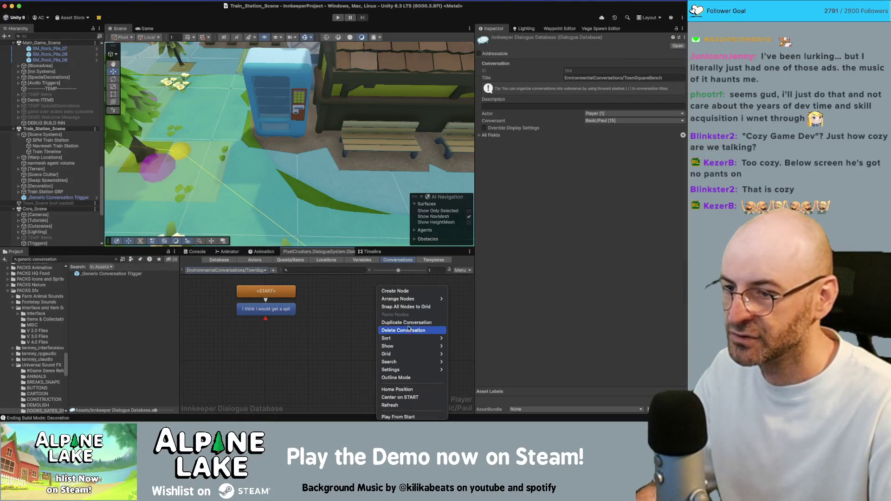
pyautogui.click(406, 322)
pyautogui.click(358, 160)
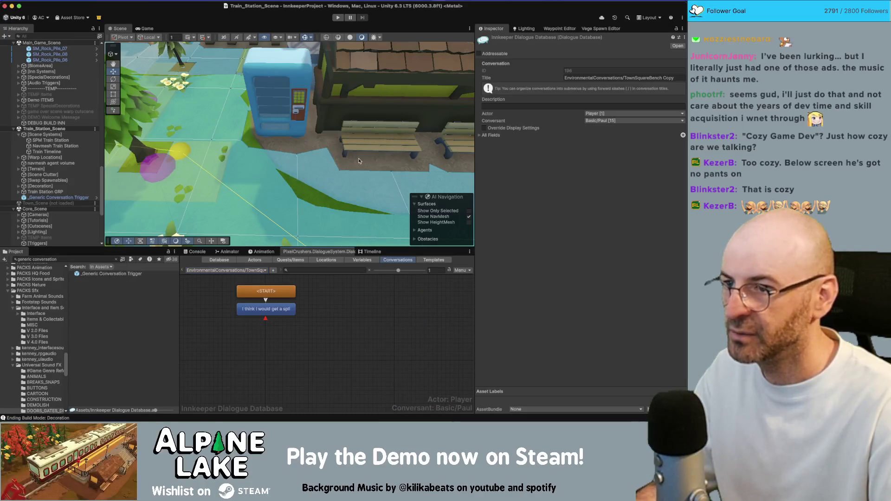
pyautogui.click(662, 78)
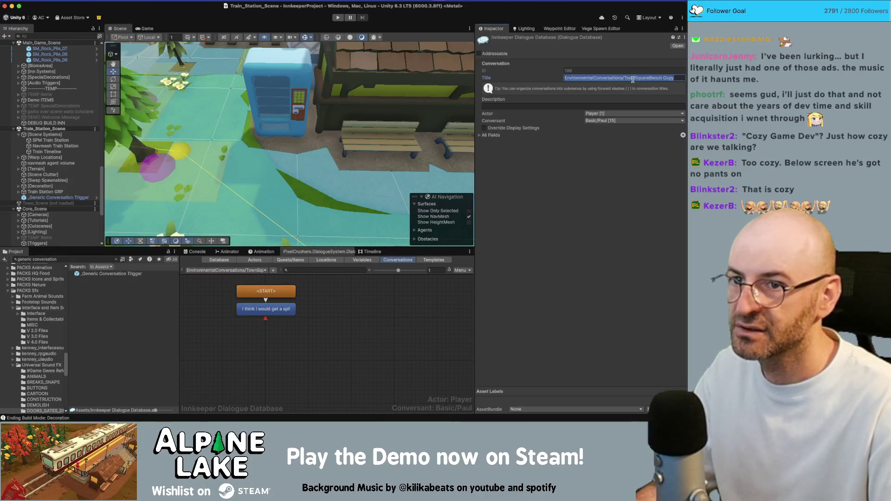
# Step: Retitle the copied conversation to EnvironmentalConversations/VendingMachine
pyautogui.press('BackSpace')
pyautogui.press('BackSpace')
pyautogui.press('BackSpace')
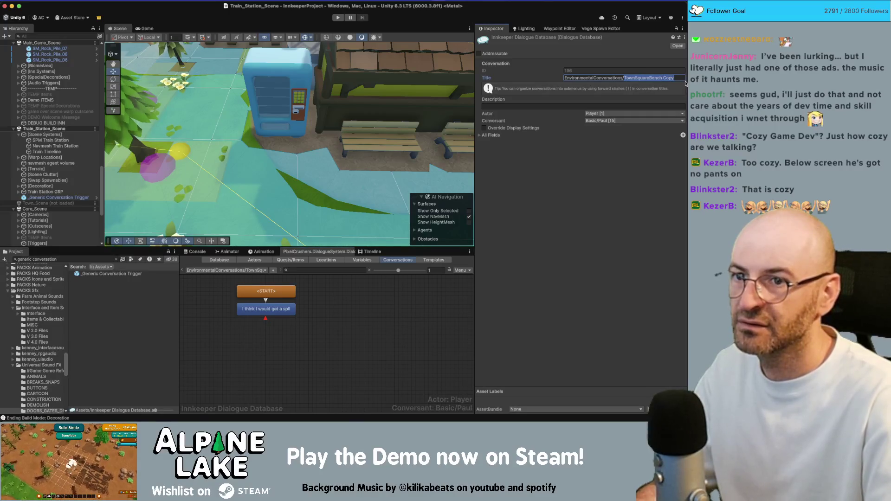
pyautogui.press('Delete')
pyautogui.press('Delete')
pyautogui.press('Delete')
pyautogui.write('VendingMa')
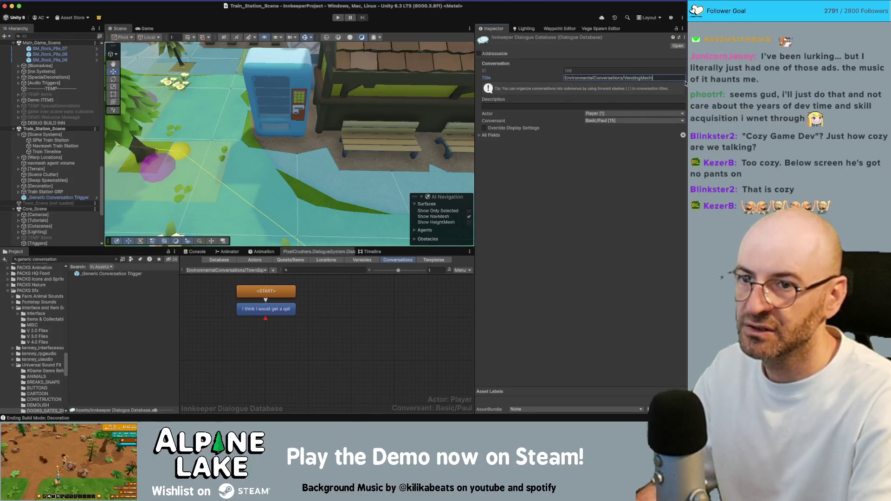
pyautogui.write('ne')
# Step: Change the player's dialogue line to 'Doesn't look like it's stocked right now.'
pyautogui.click(266, 309)
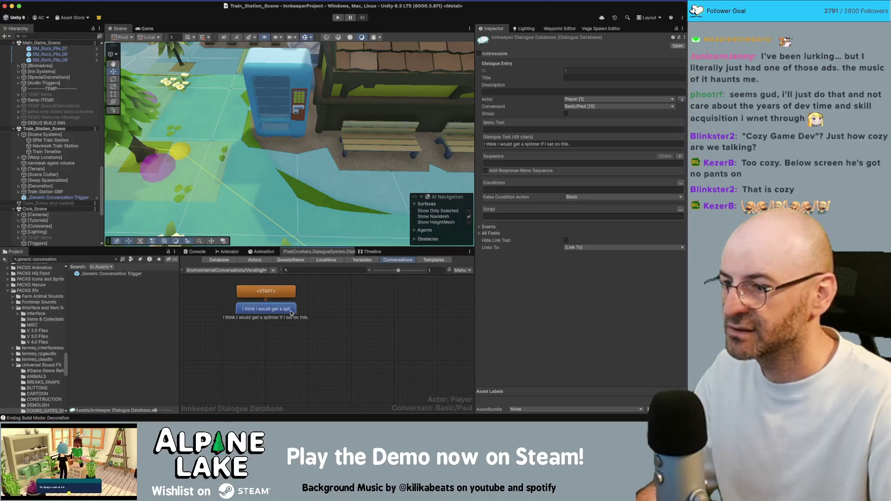
pyautogui.click(544, 143)
pyautogui.write("Doesn't look like it's st")
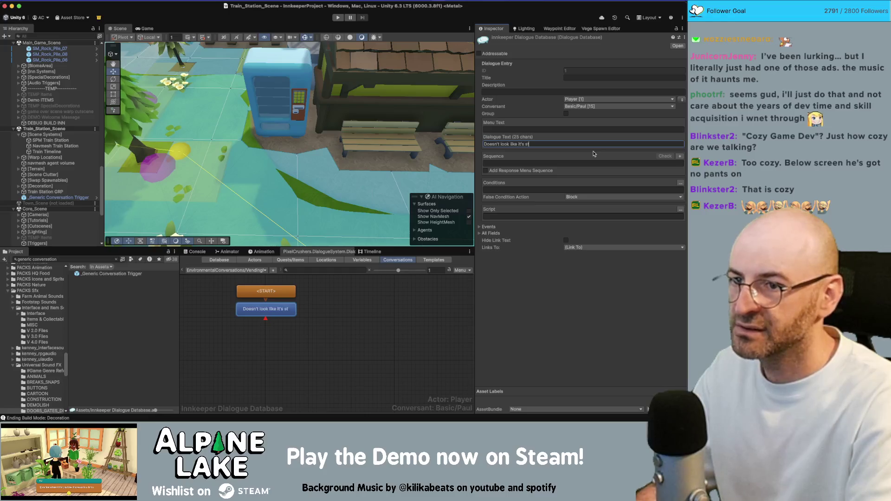
pyautogui.write('.')
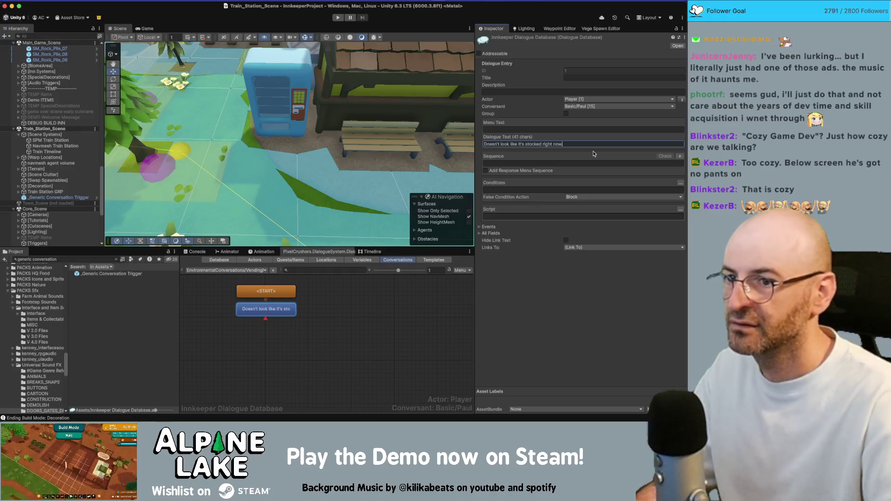
pyautogui.click(209, 21)
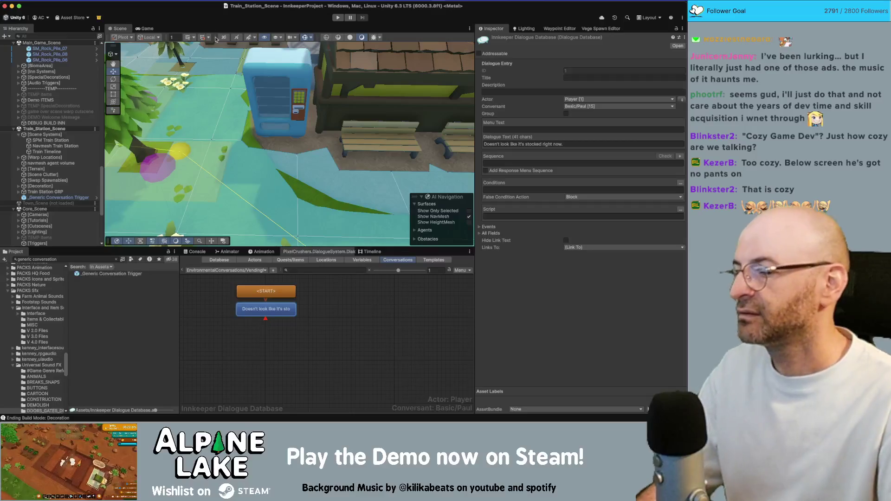
pyautogui.moveTo(233, 92)
pyautogui.mouseDown()
pyautogui.moveTo(254, 105)
pyautogui.moveTo(257, 77)
pyautogui.mouseUp()
pyautogui.rightClick(48, 43)
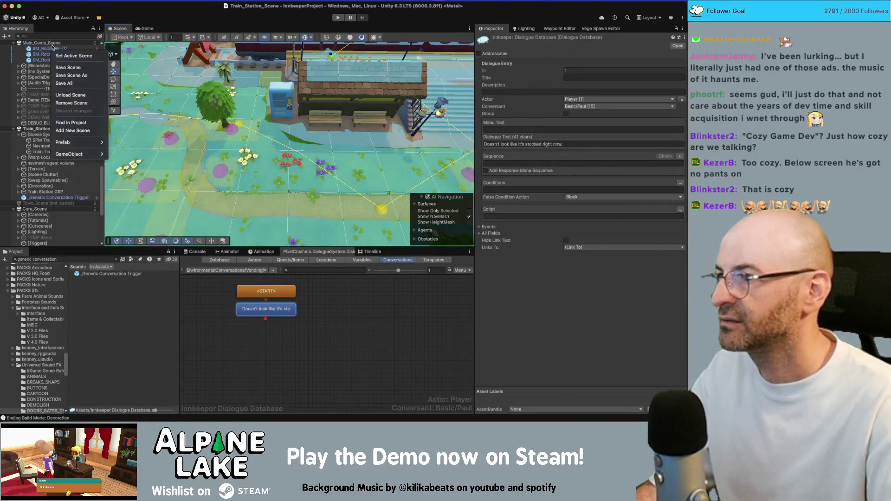
# Step: Make Main_Game_Scene active and playtest, then reload Train_Station_Scene and select its conversation trigger
pyautogui.click(70, 53)
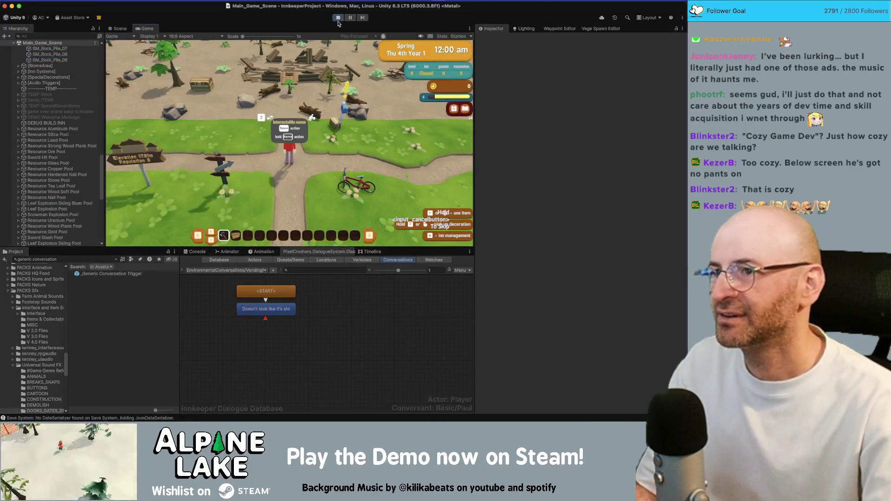
pyautogui.click(339, 18)
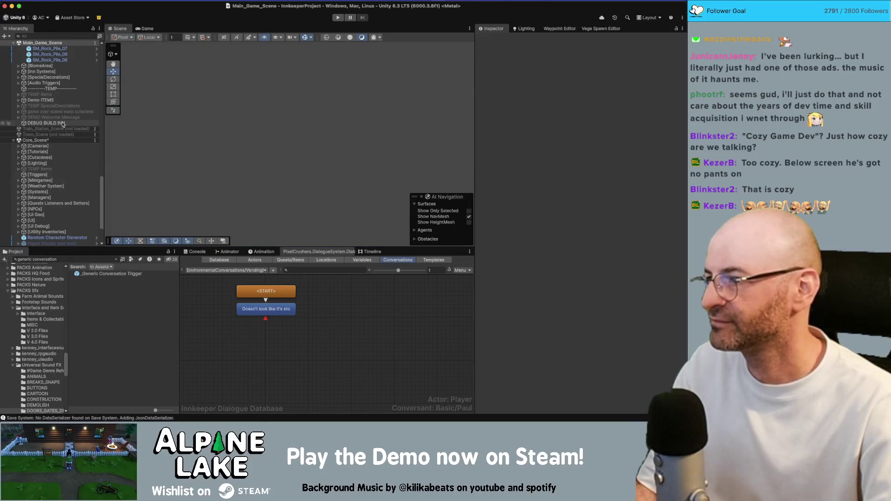
pyautogui.rightClick(45, 130)
pyautogui.click(58, 135)
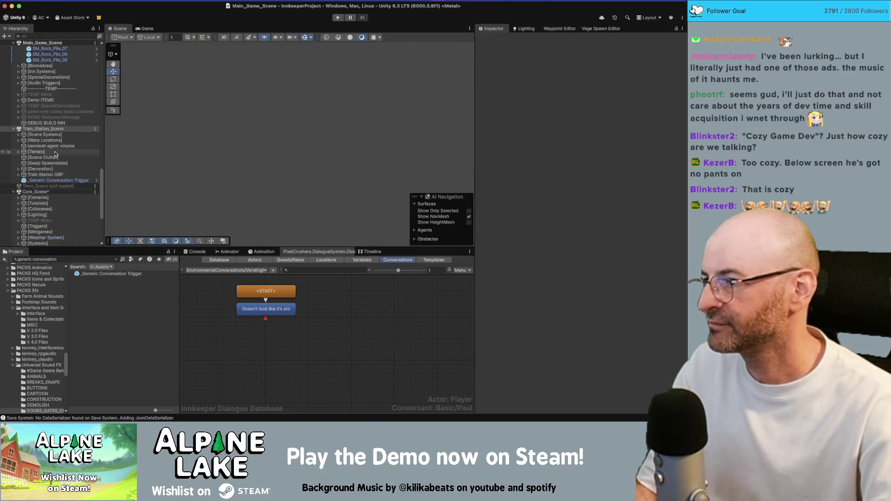
pyautogui.click(57, 181)
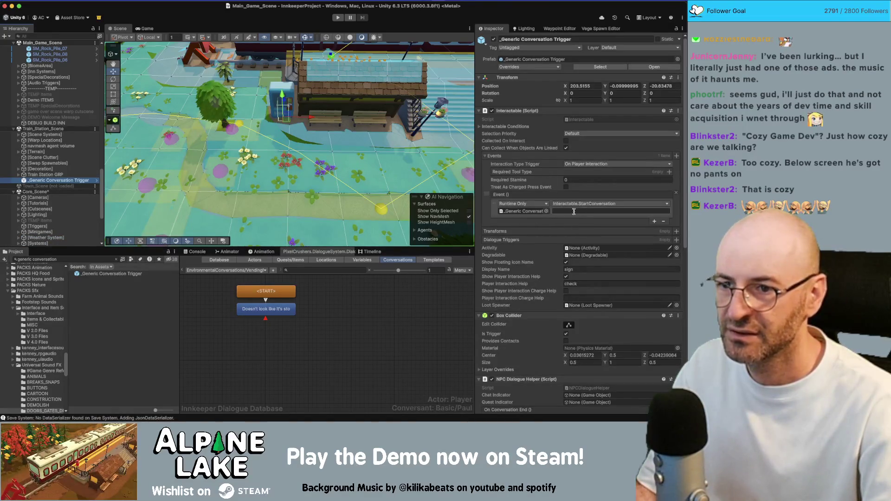
# Step: Check the vending machine conversation's full title, EnvironmentalConversations/VendingMachine
pyautogui.scroll(-10, 573, 211)
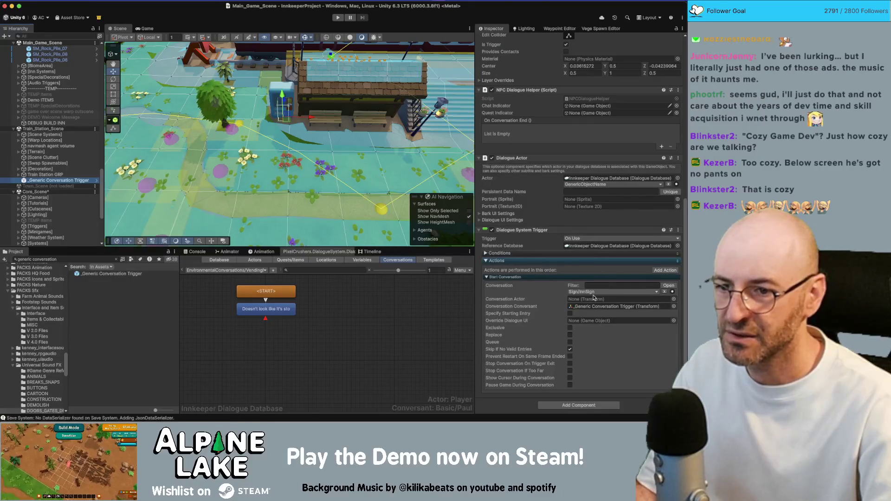
pyautogui.scroll(10, 537, 260)
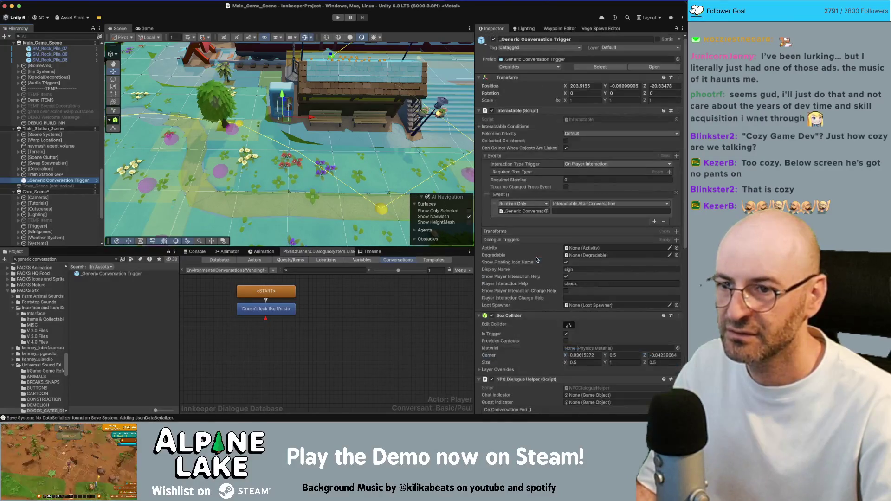
pyautogui.click(265, 309)
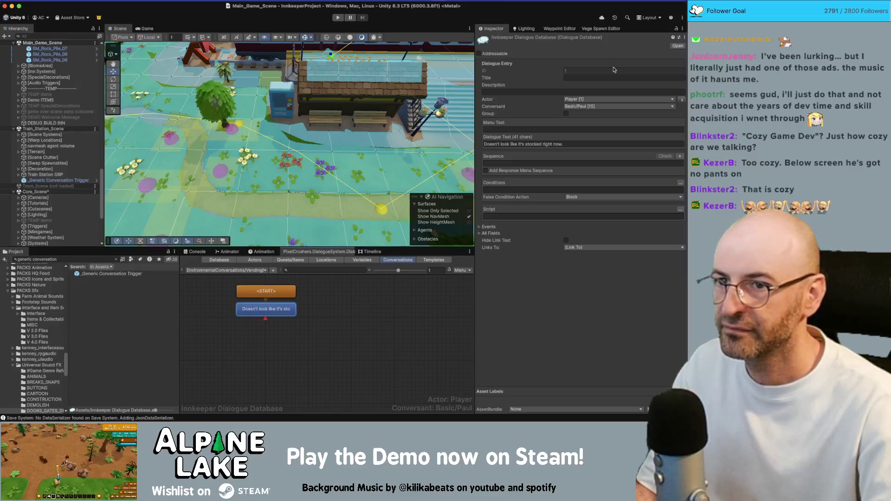
pyautogui.click(325, 353)
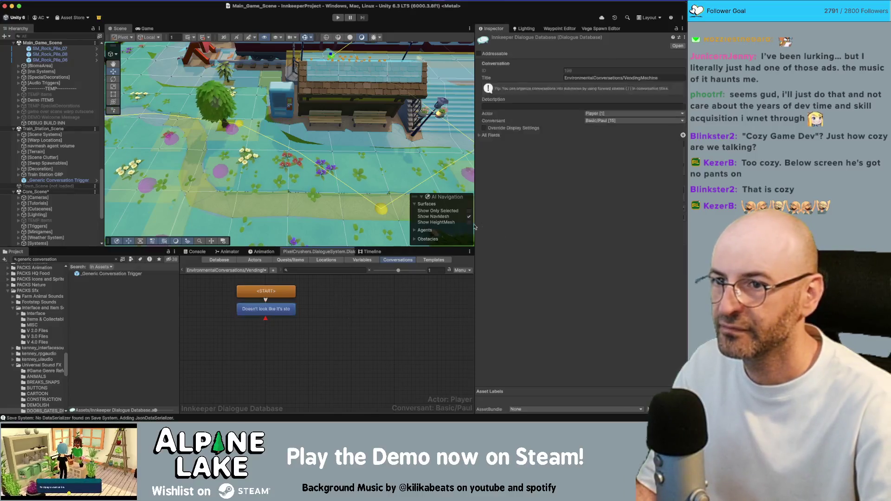
pyautogui.click(590, 78)
# Step: Edit the _Generic Conversation Trigger's Persistent Data Name for the vending machine
pyautogui.click(56, 180)
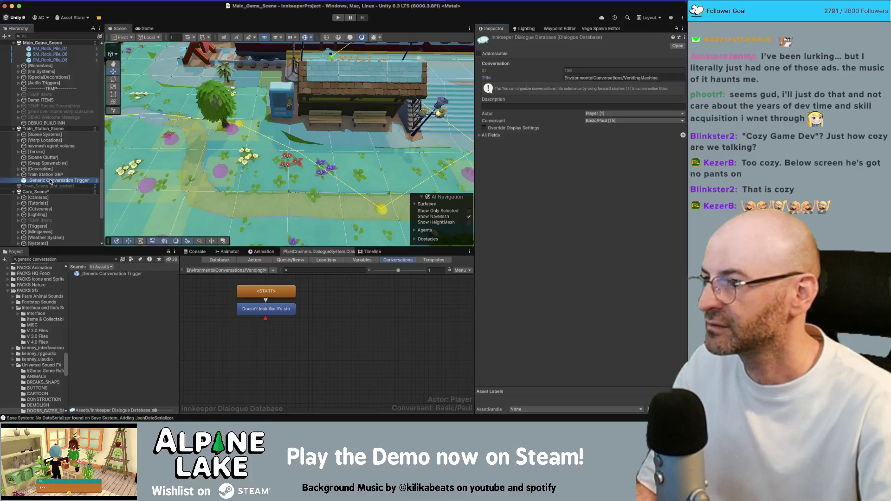
pyautogui.scroll(-10, 583, 212)
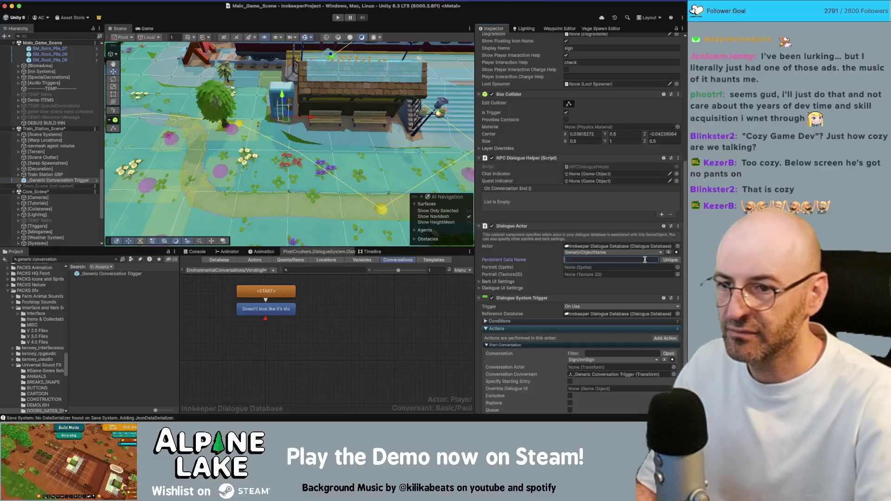
pyautogui.click(644, 260)
pyautogui.write('achine')
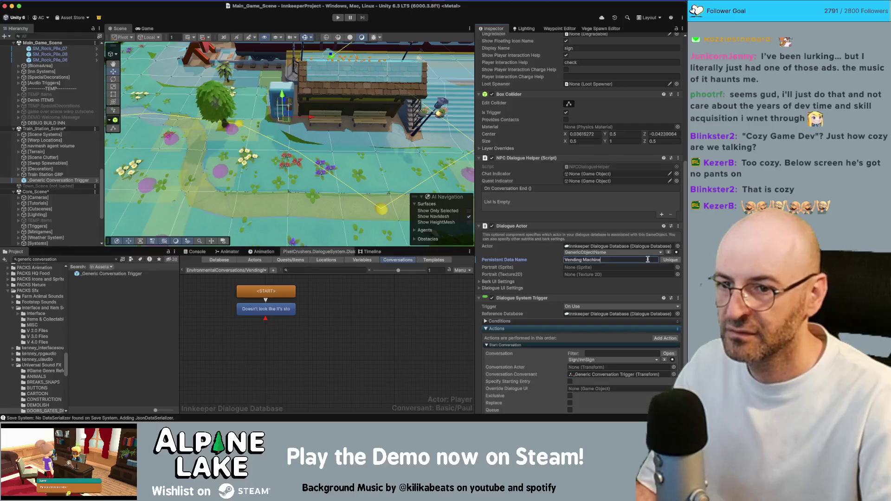
pyautogui.click(676, 253)
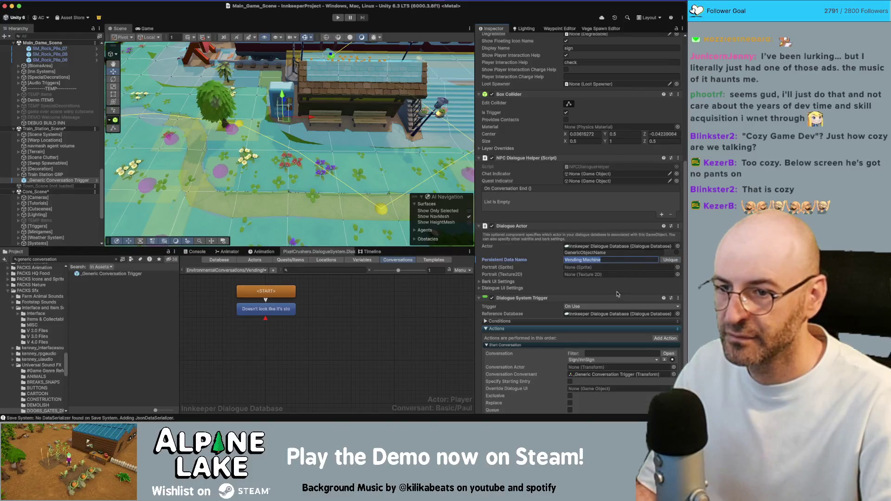
# Step: Point StartConversation at EnvironmentalConversations/VendingMachine, with Display Name 'vending machine' and help 'buy'
pyautogui.scroll(-5, 544, 309)
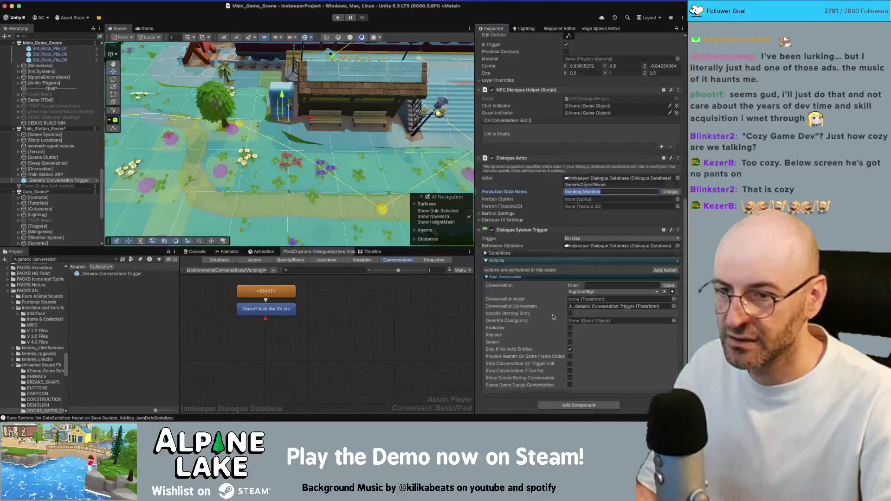
pyautogui.click(587, 293)
pyautogui.click(546, 297)
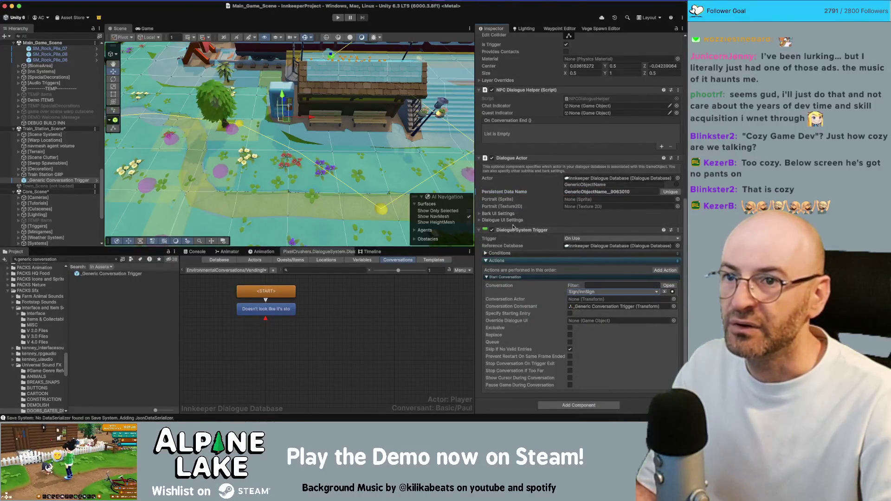
pyautogui.scroll(15, 514, 228)
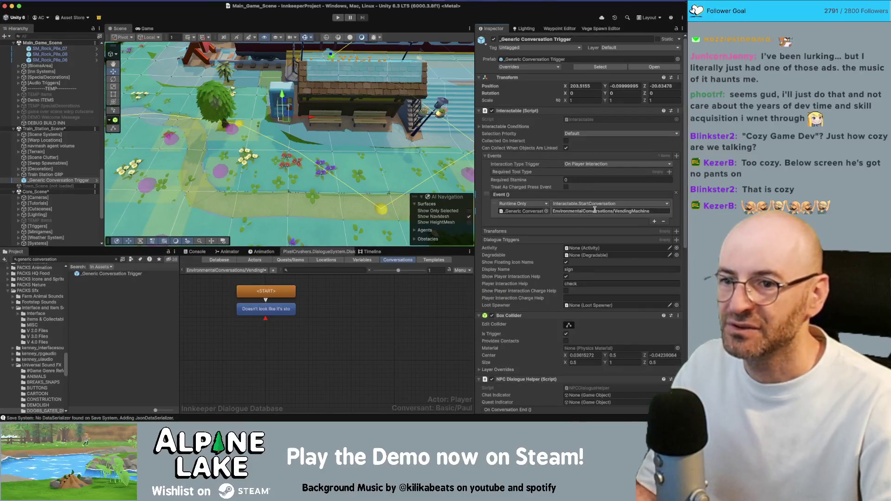
pyautogui.write('ve')
pyautogui.write('nding machine')
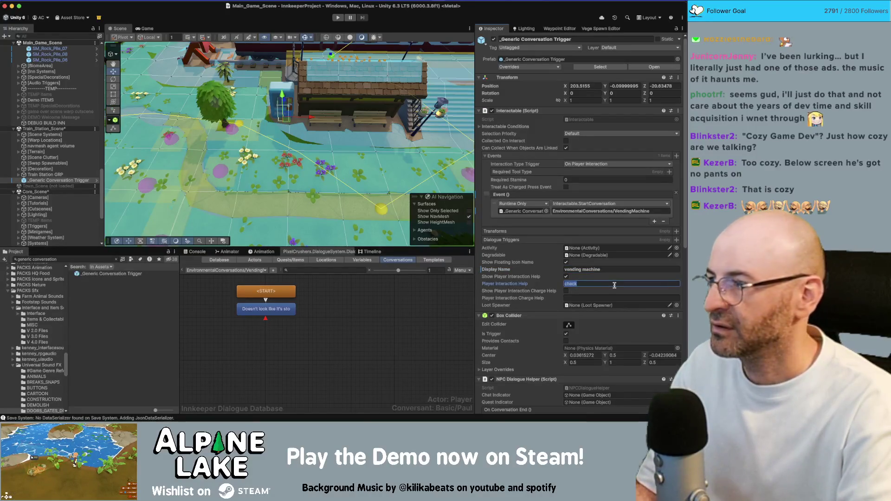
pyautogui.write('buy')
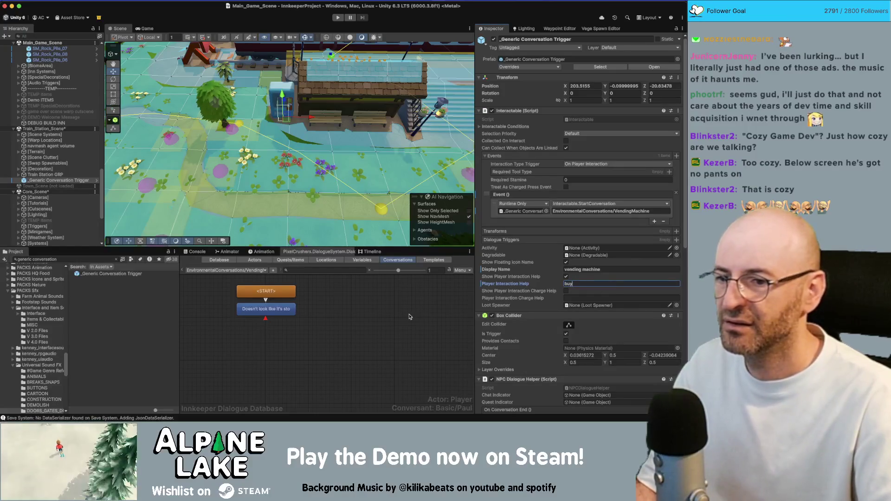
# Step: Enter play mode and walk the character up the path to the train station
pyautogui.click(337, 18)
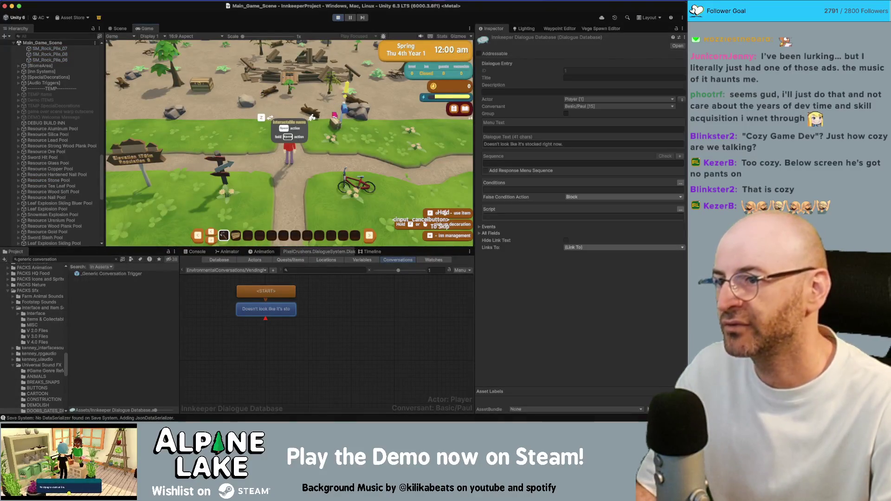
pyautogui.press('w')
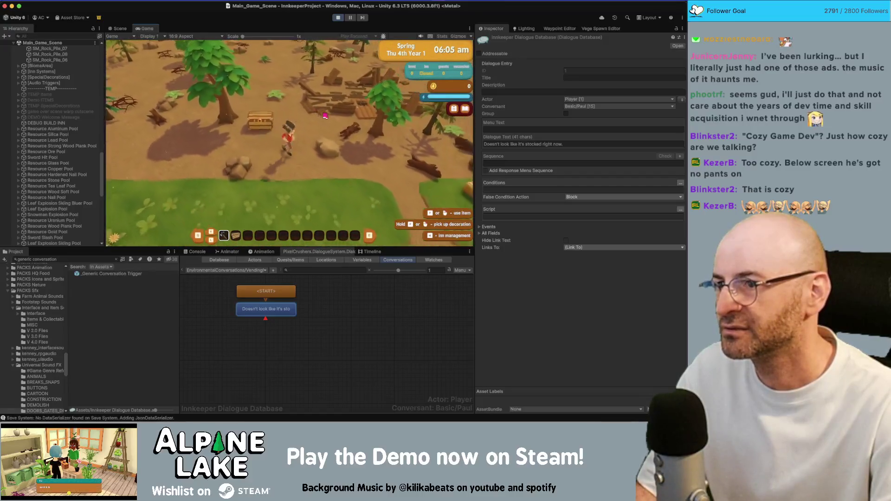
pyautogui.press('s')
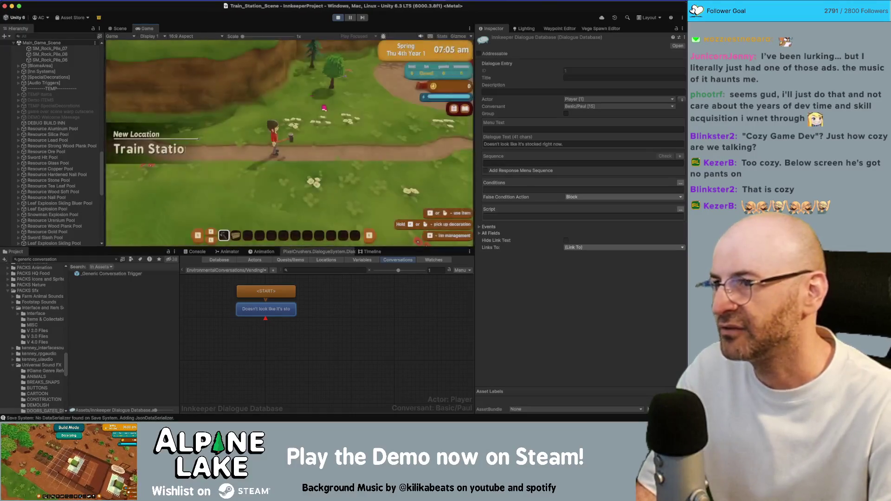
pyautogui.press('w')
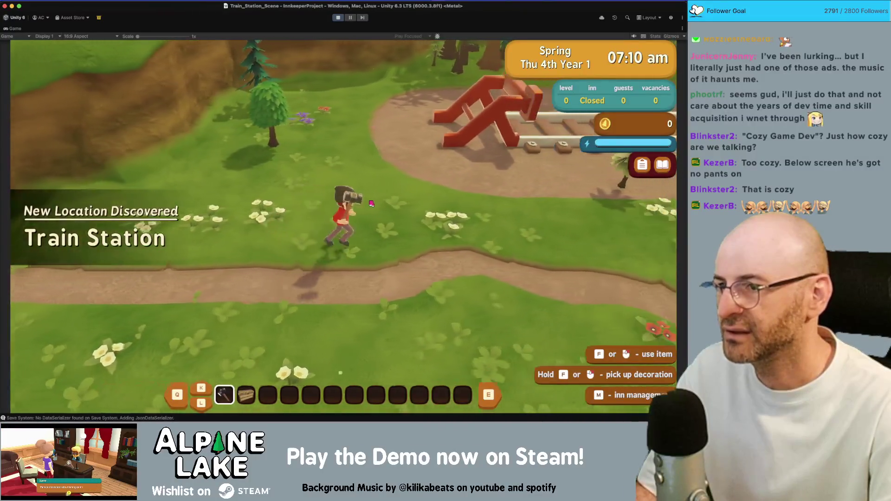
pyautogui.click(367, 192)
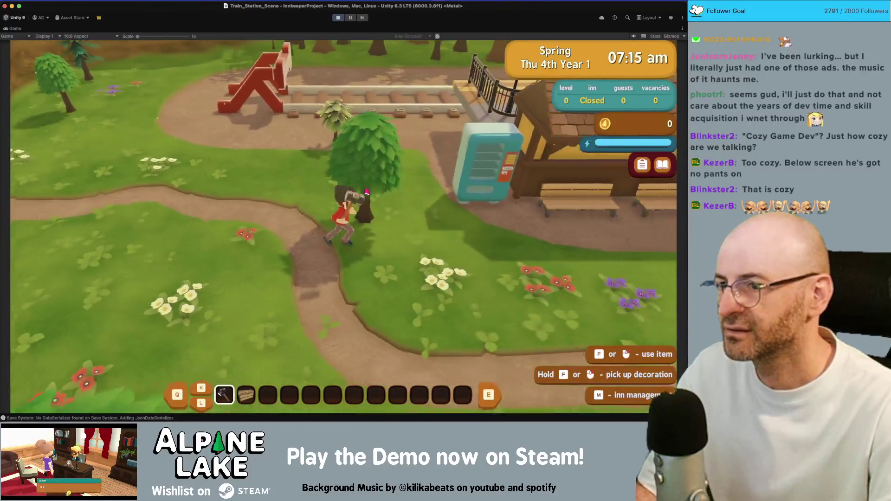
# Step: Interact with the vending machine to show 'Doesn't look like it's stocked right now.', then close it
pyautogui.press('space')
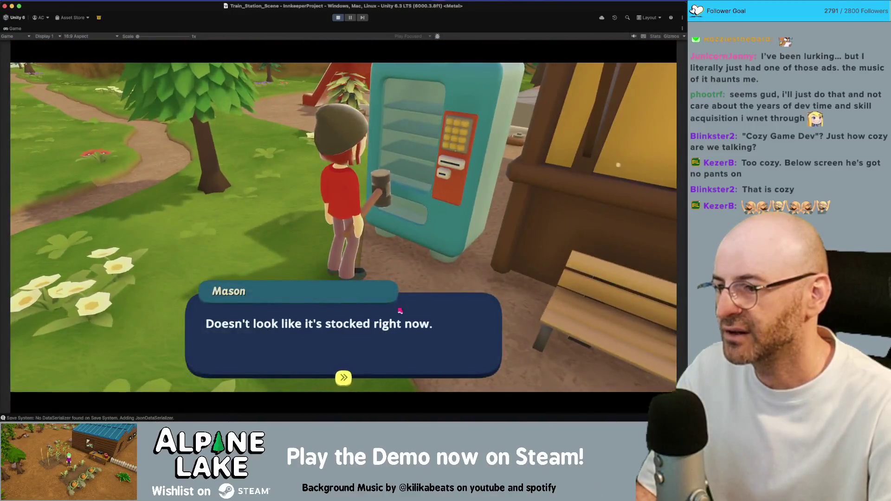
pyautogui.click(400, 311)
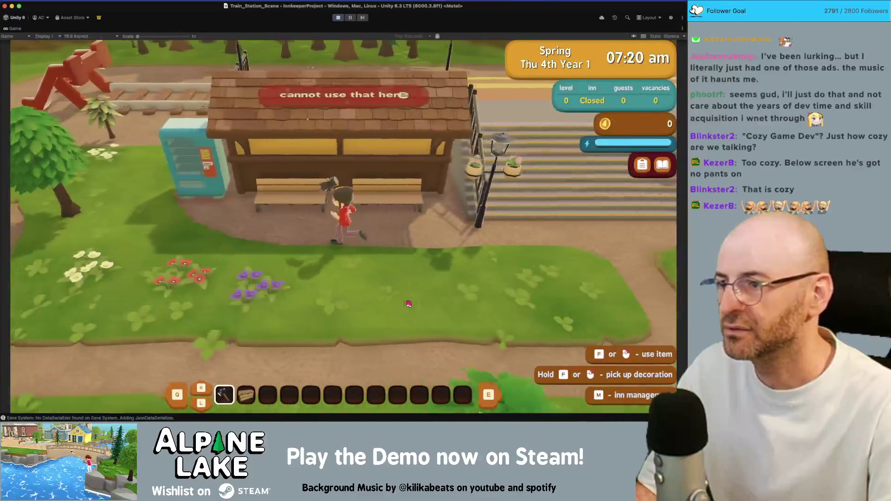
pyautogui.click(408, 304)
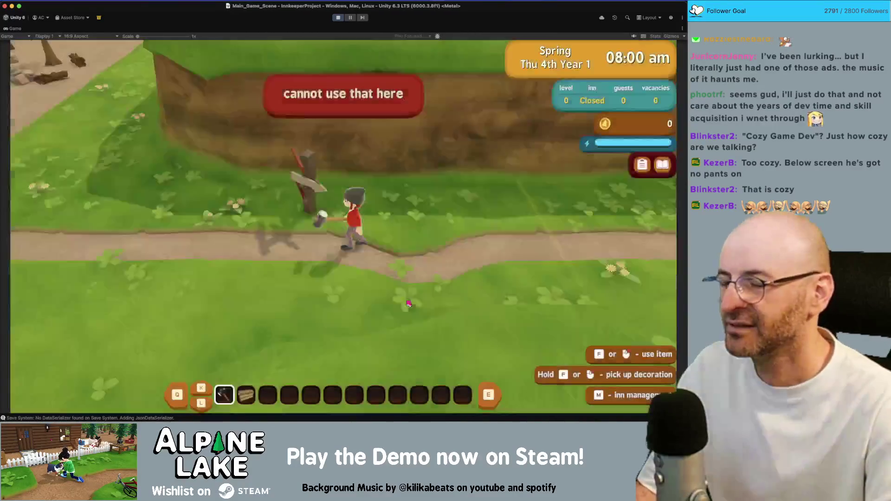
# Step: Walk into the town square, dismiss the Town Square Discovered popup and inspect the gross fountain
pyautogui.press('w')
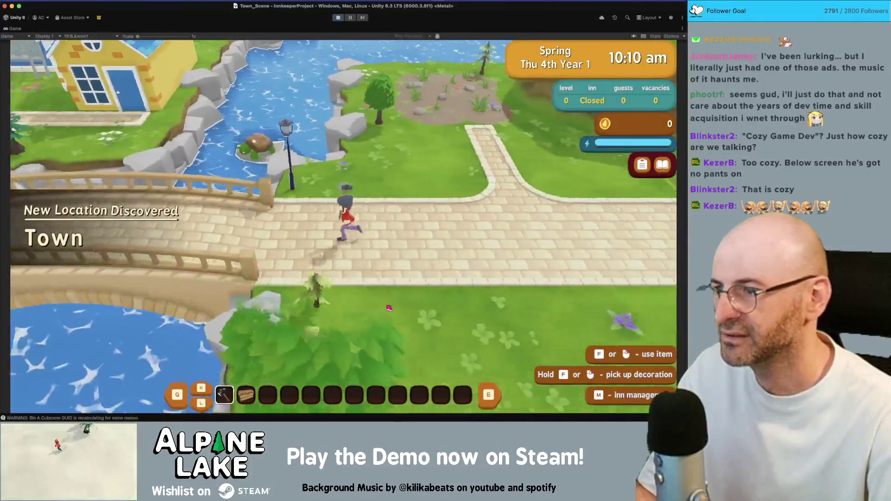
pyautogui.press('a')
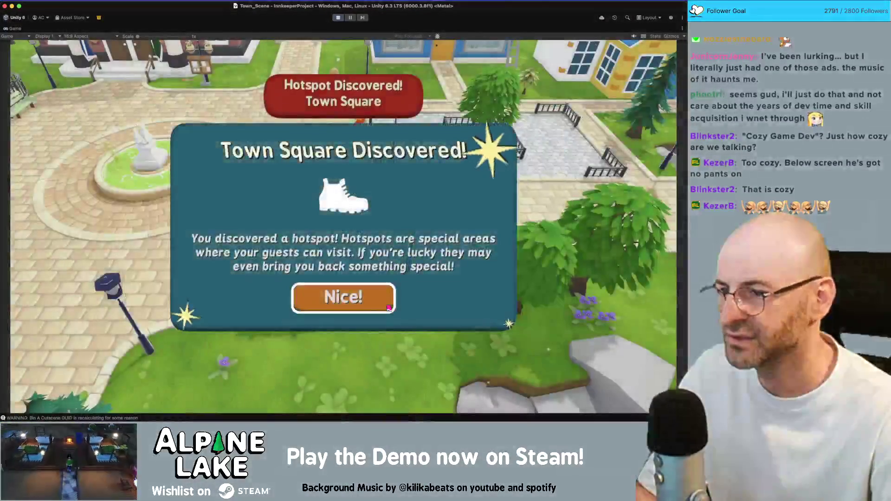
pyautogui.click(389, 309)
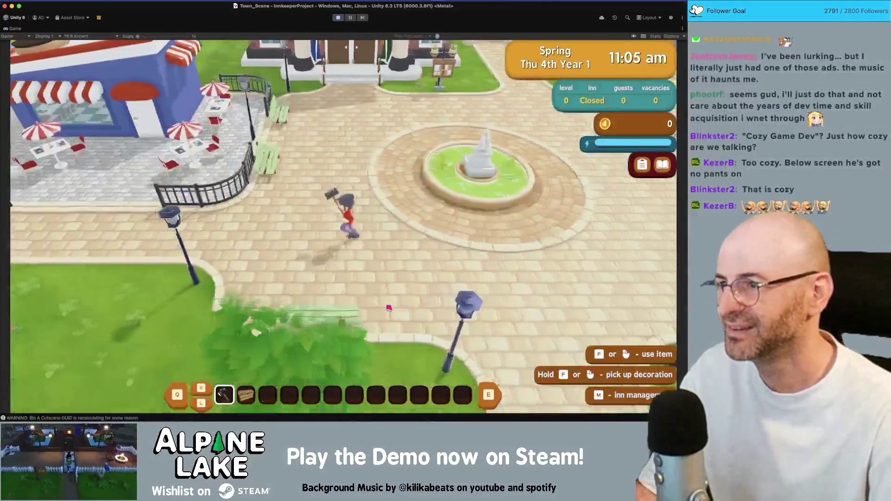
pyautogui.press('a')
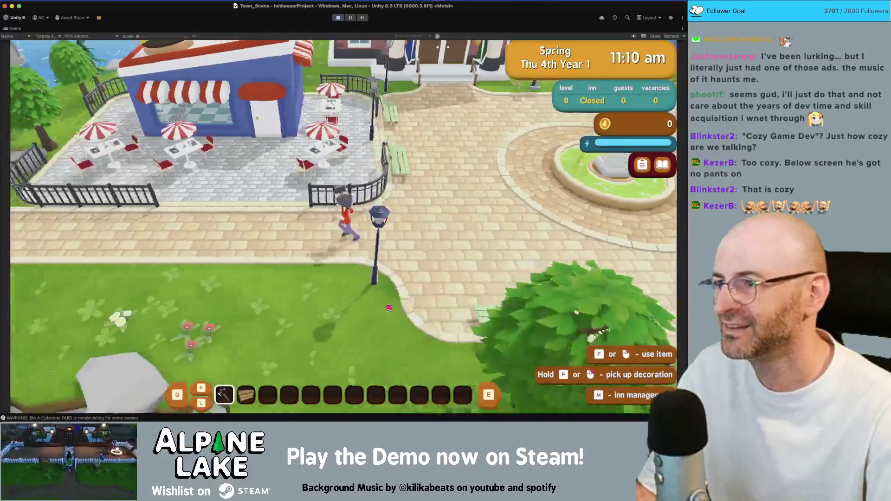
pyautogui.press('space')
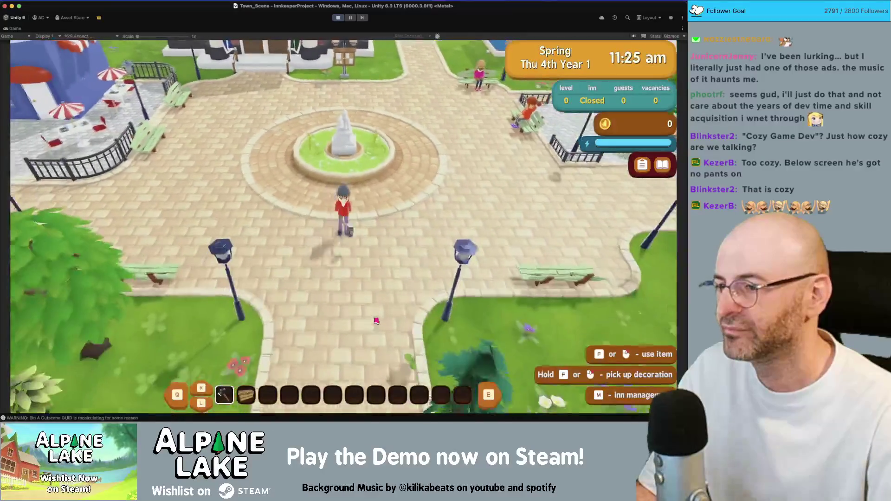
# Step: Inspect the broken bench, walk back east to the fountain and stop play mode
pyautogui.press('a')
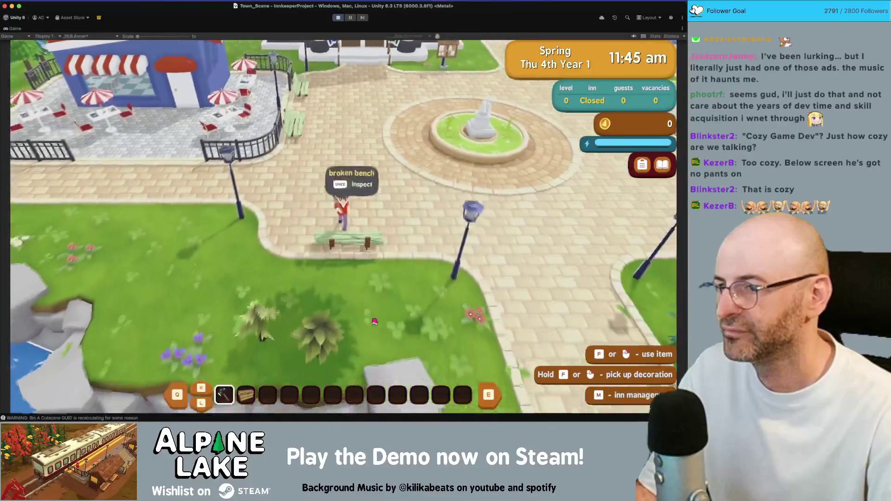
pyautogui.press('space')
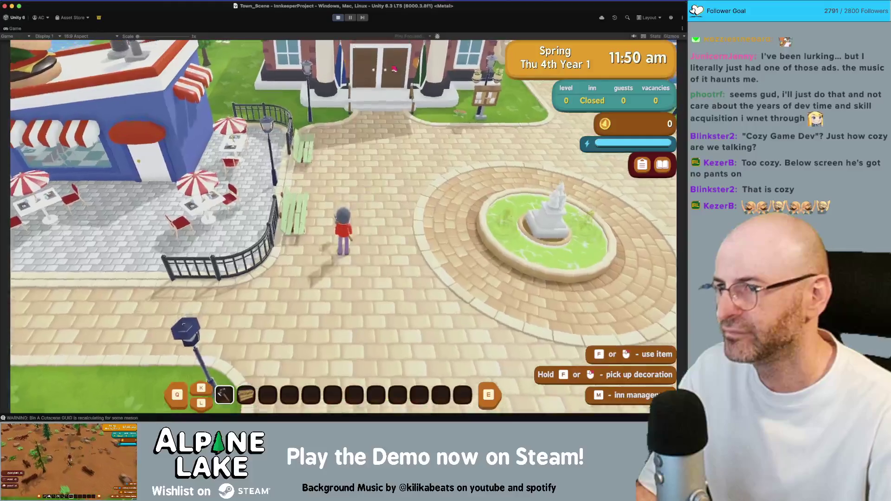
pyautogui.press('d')
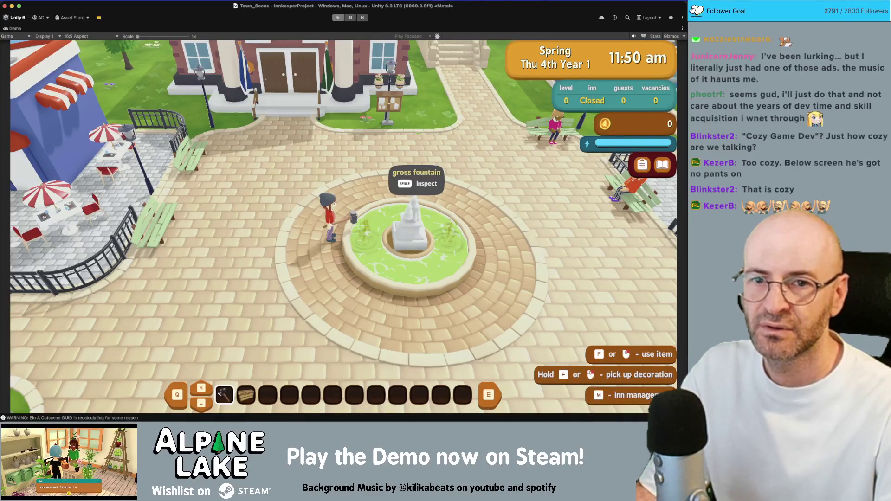
pyautogui.press('super+p')
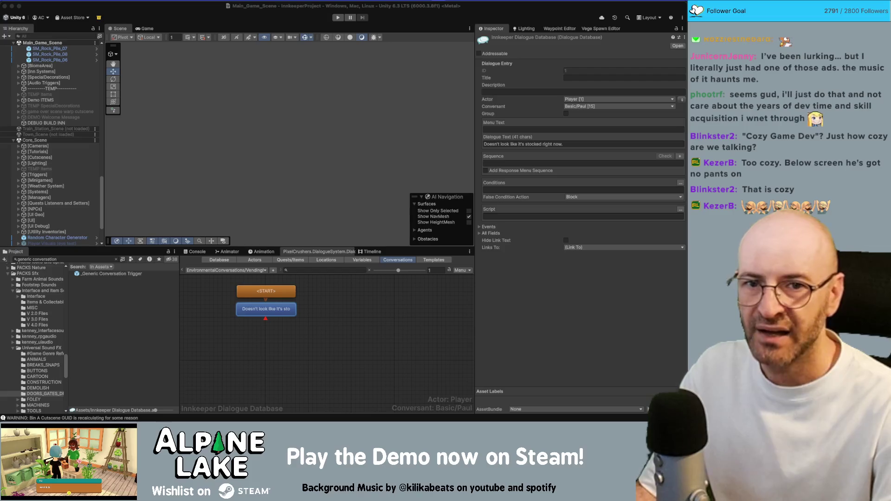